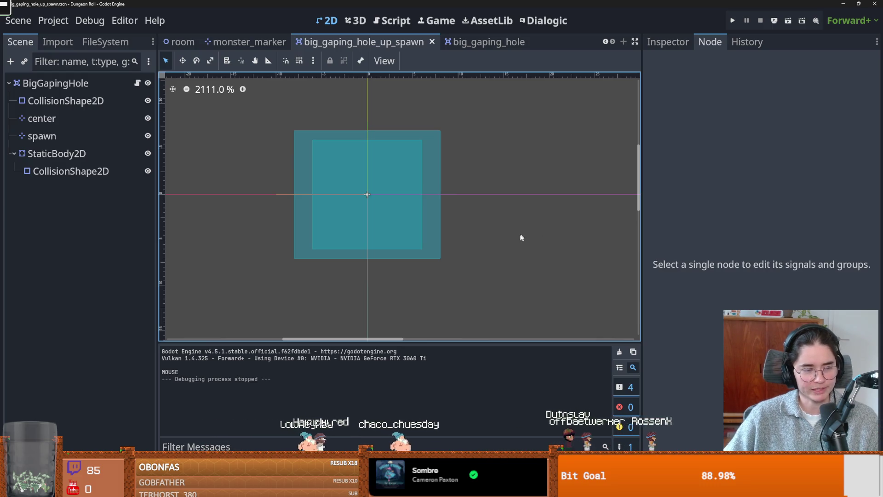
# Nudge the scene view and close the debugging options without changing anything.
pyautogui.moveTo(286, 273); pyautogui.dragTo(295, 274)
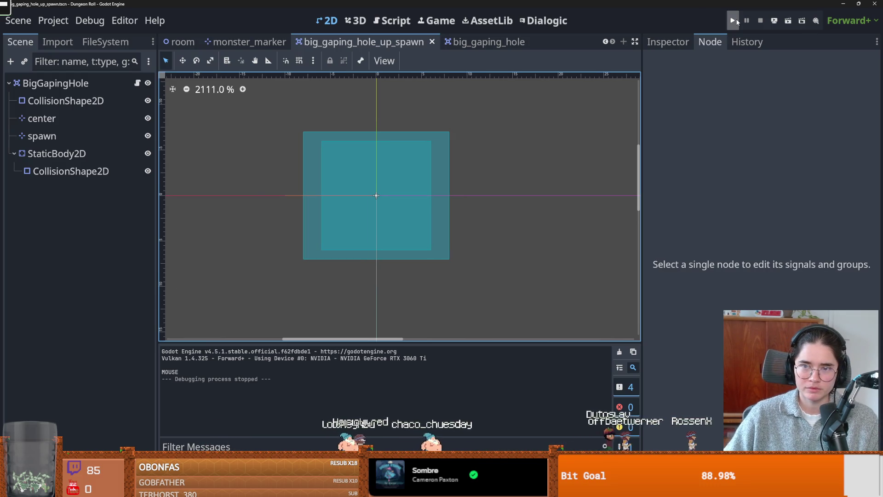
pyautogui.click(91, 22)
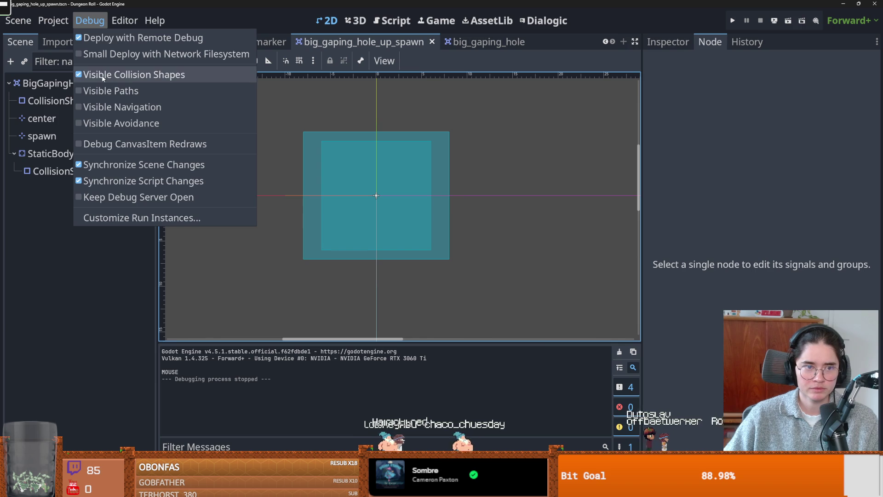
pyautogui.click(439, 137)
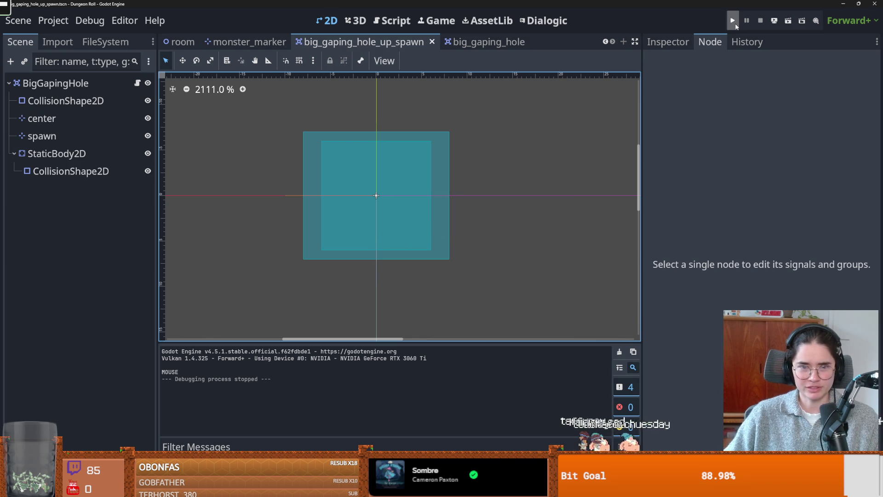
# Launch the game, start a Crusader run, then pause and return to the title screen.
pyautogui.press('F5')
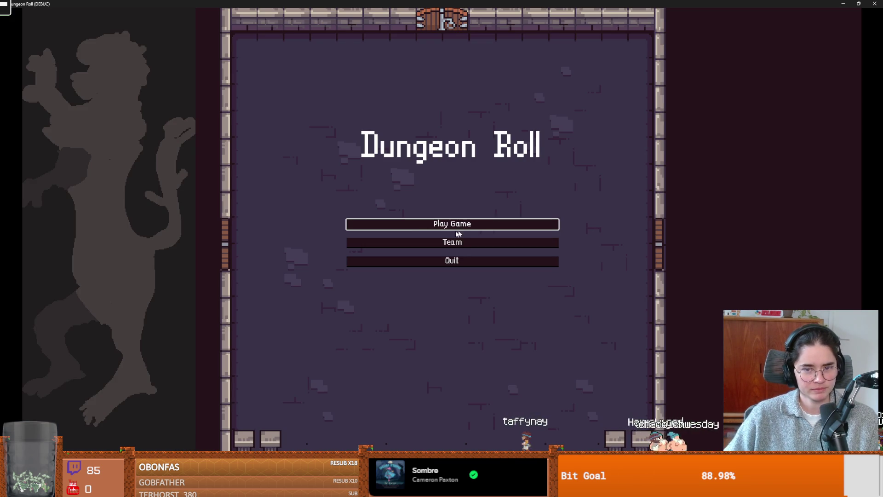
pyautogui.click(458, 230)
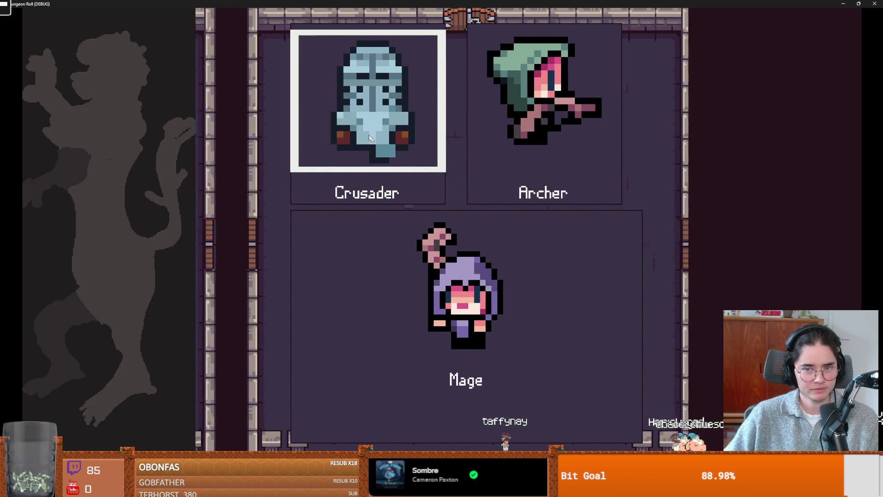
pyautogui.click(391, 130)
pyautogui.press('Escape')
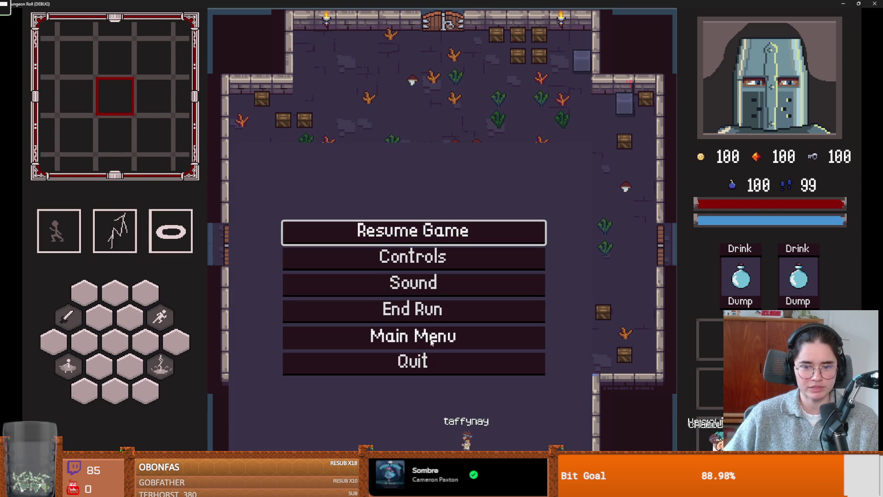
pyautogui.click(432, 341)
# Start a new run as the Archer, check the dungeon map, and attack the training dummies.
pyautogui.click(455, 224)
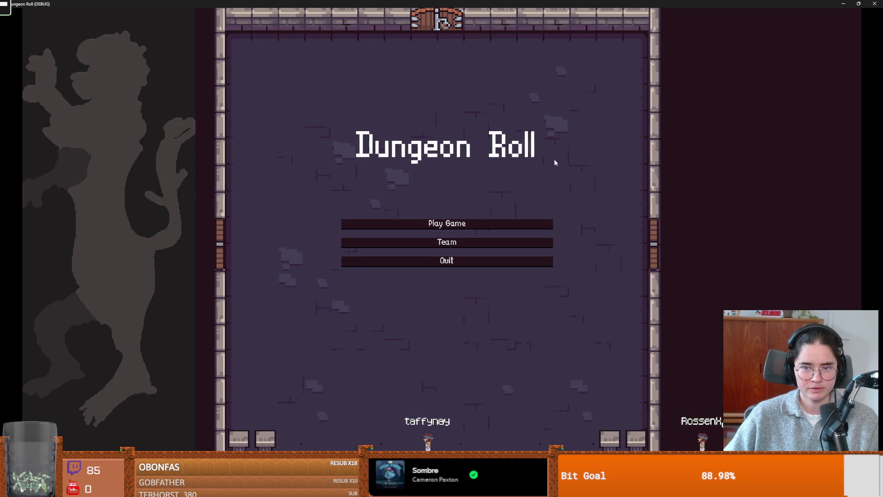
pyautogui.click(517, 131)
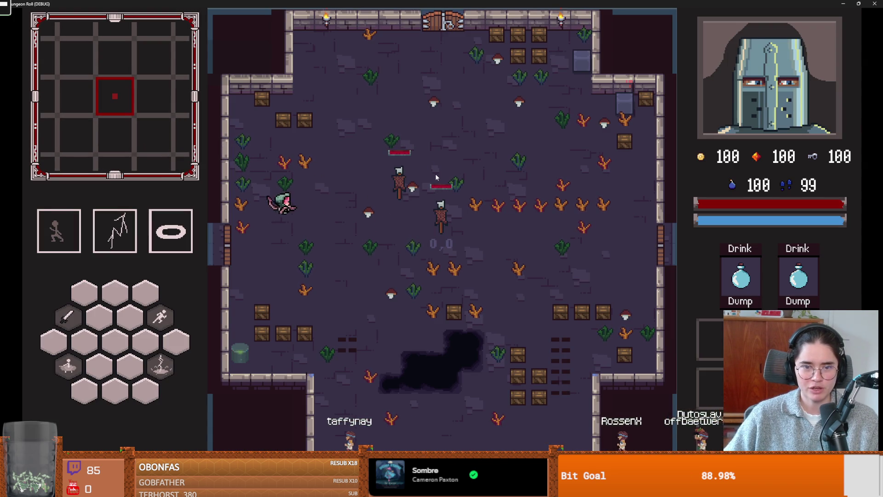
pyautogui.press('m')
pyautogui.press('m')
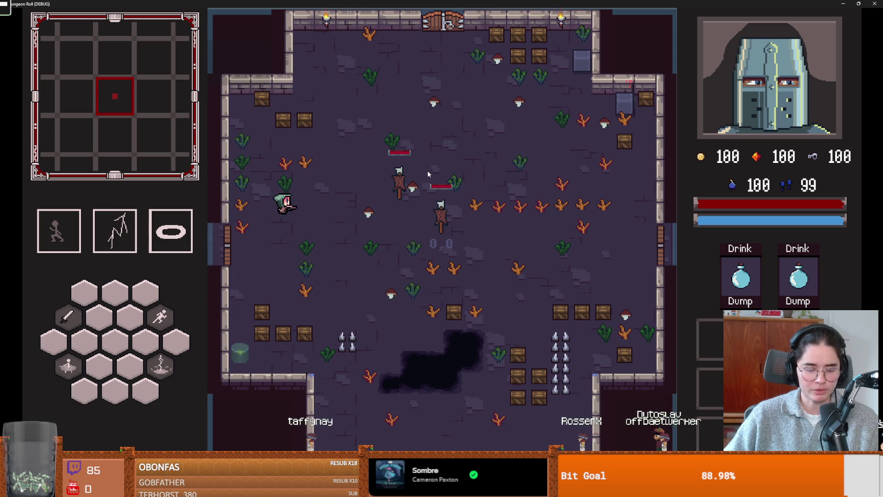
pyautogui.click(432, 161)
# Exit left into the middle default room, attack the plants, and start a bug note.
pyautogui.press('a')
pyautogui.click(404, 203)
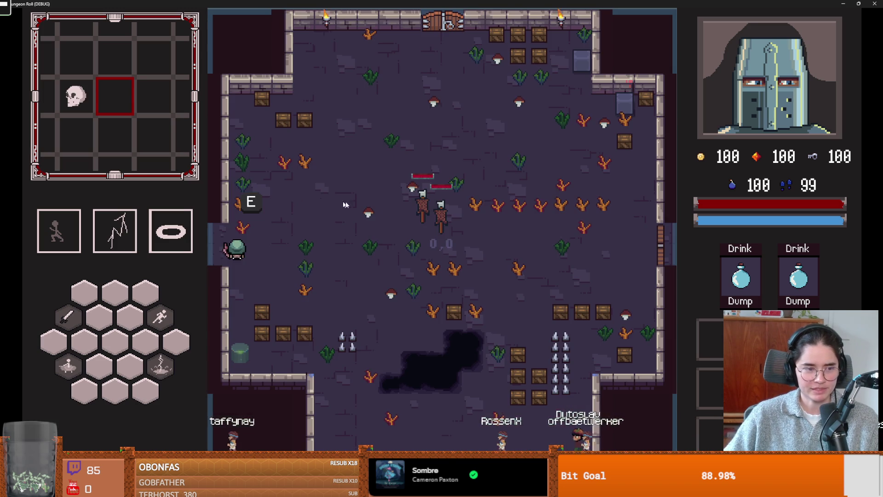
pyautogui.press('a')
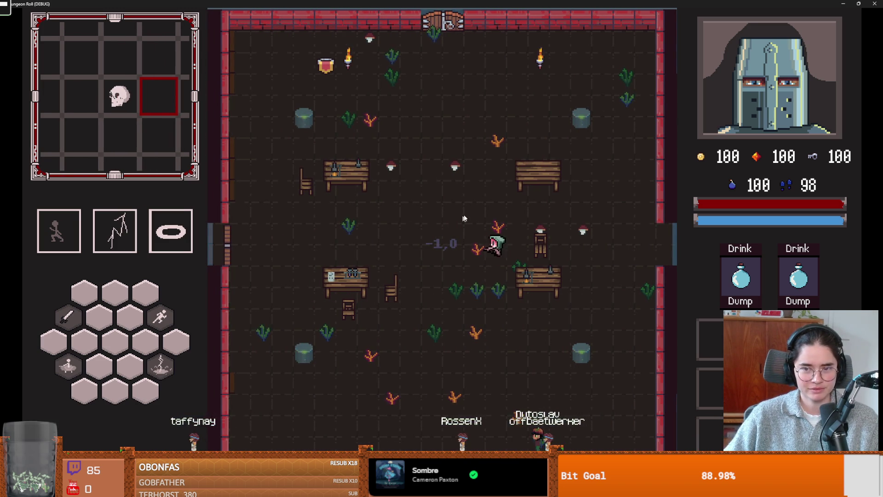
pyautogui.click(474, 271)
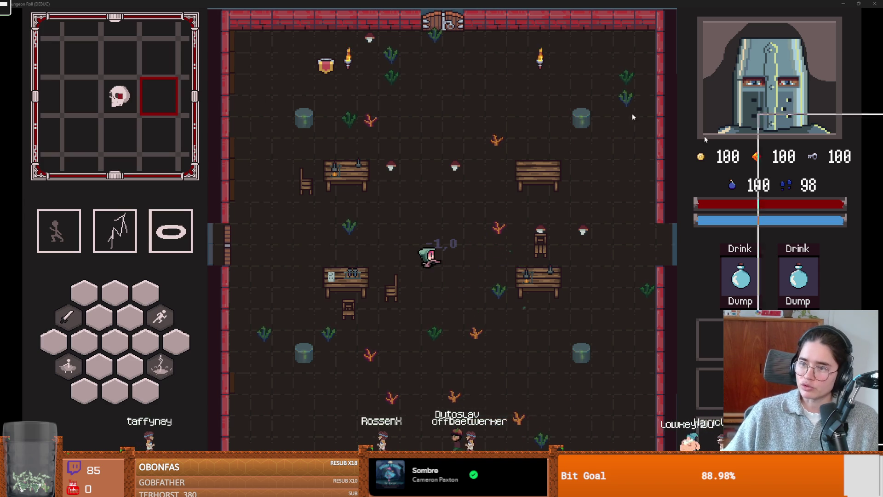
pyautogui.hotkey('alt', 'Tab')
pyautogui.write('mar')
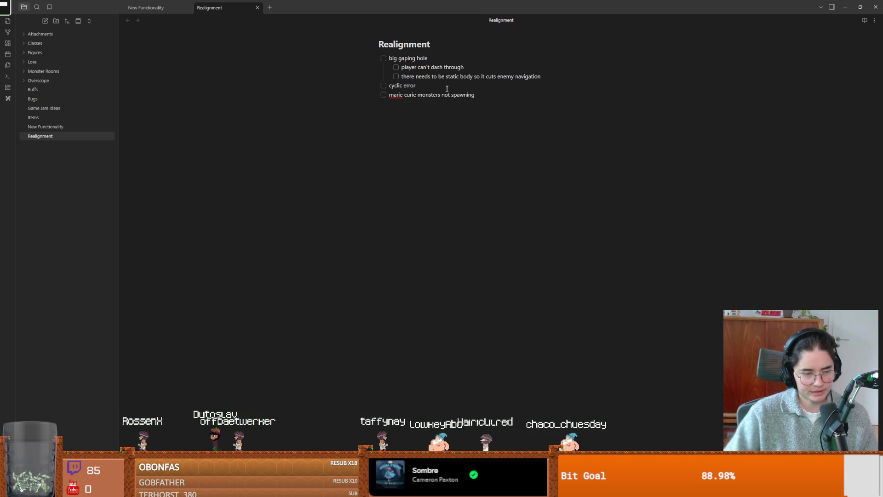
# Shrink the Obsidian window and bring the Dungeon Roll game back to the front.
pyautogui.moveTo(411, 6); pyautogui.dragTo(349, 237)
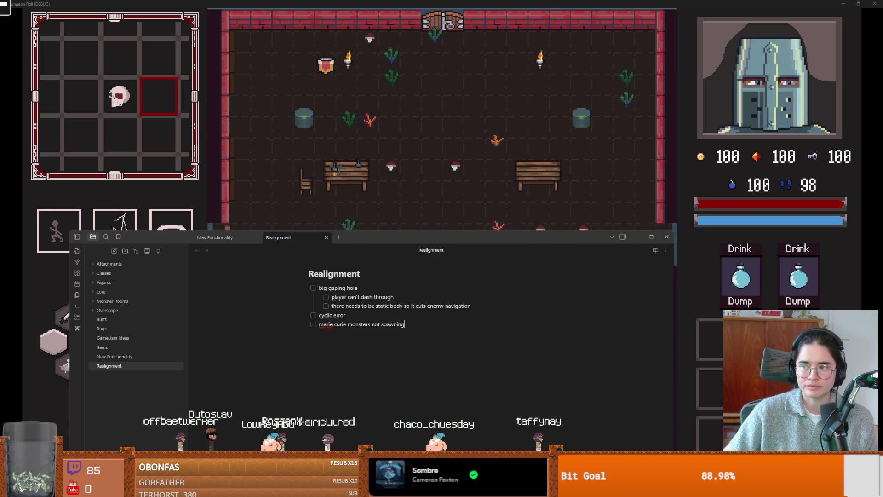
pyautogui.click(693, 286)
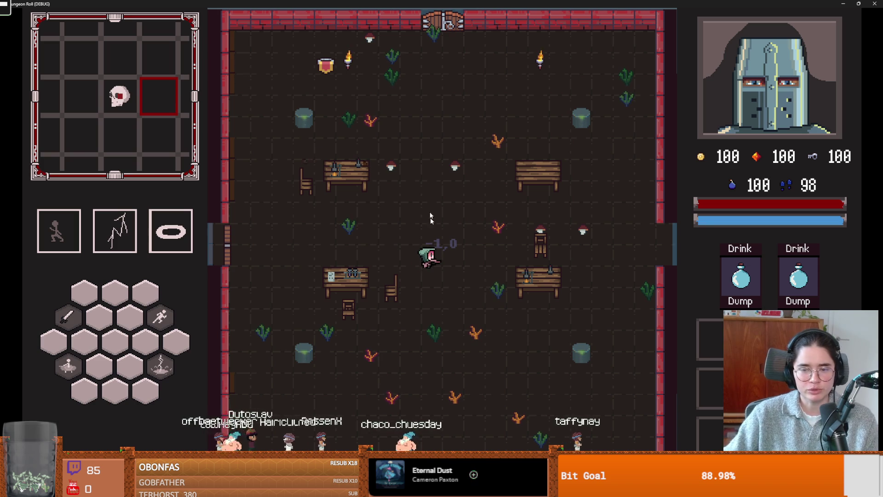
# Walk the Archer around the room and shoot an arrow at the bench on the right.
pyautogui.press('s')
pyautogui.press('w')
pyautogui.press('a')
pyautogui.press('d')
pyautogui.press('w')
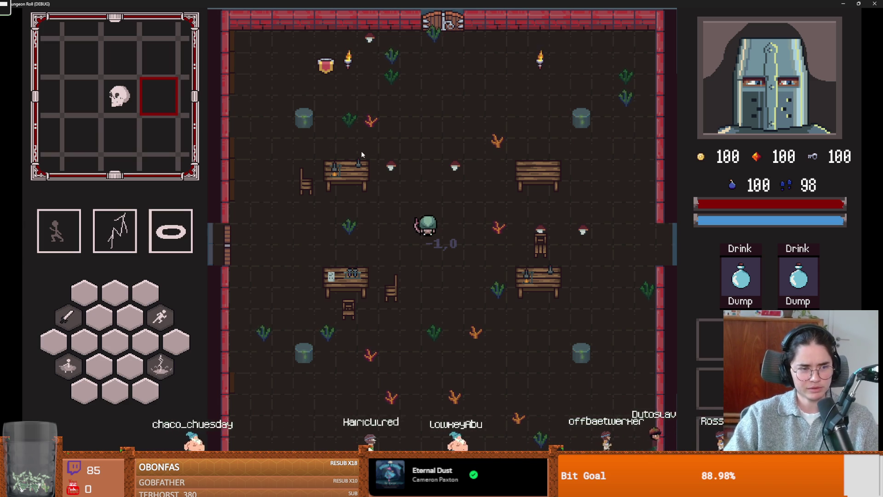
pyautogui.click(560, 173)
# Move up-left and shoot arrows at the nearby table and the top-left barrel.
pyautogui.press('s')
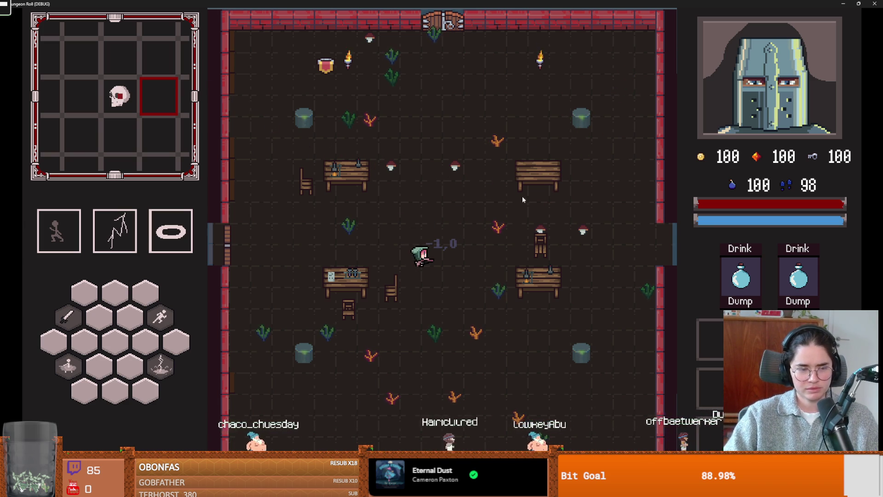
pyautogui.press('a')
pyautogui.press('s')
pyautogui.press('w')
pyautogui.click(339, 202)
pyautogui.press('a')
pyautogui.press('w')
pyautogui.click(323, 177)
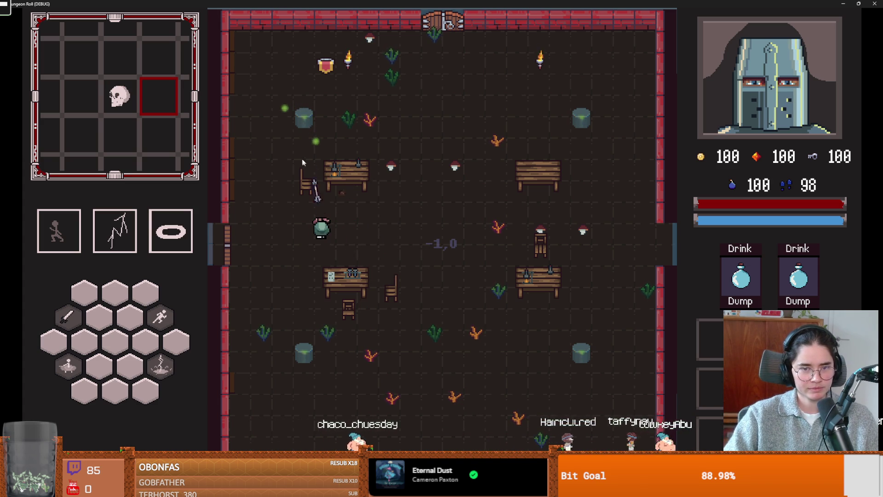
# Unlock the west door with a key and enter the Saint Petersberg room.
pyautogui.press('a')
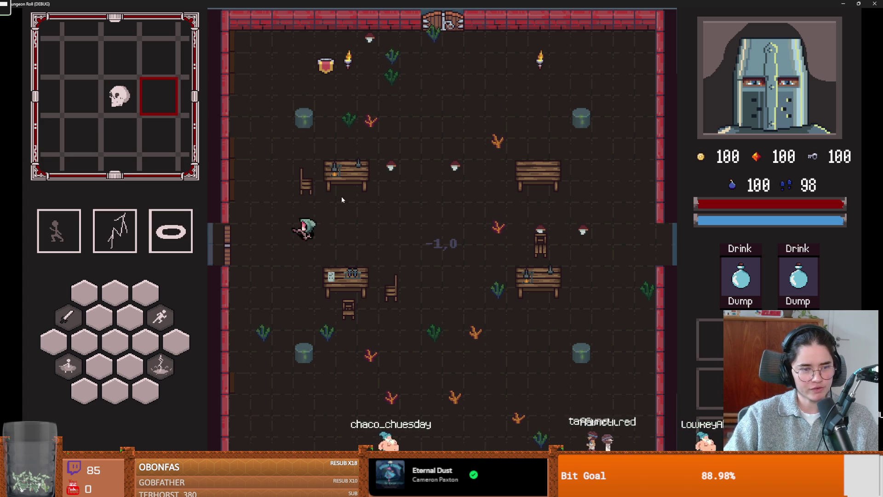
pyautogui.press('e')
pyautogui.click(418, 263)
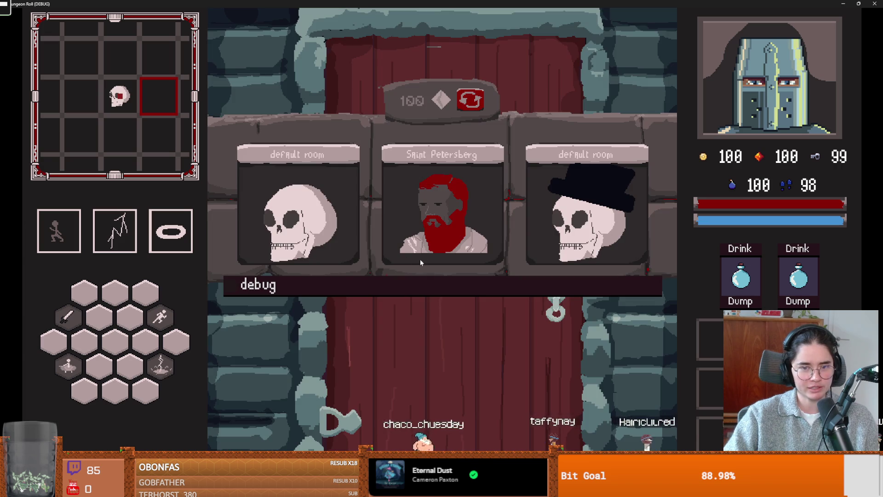
pyautogui.click(416, 203)
pyautogui.press('d')
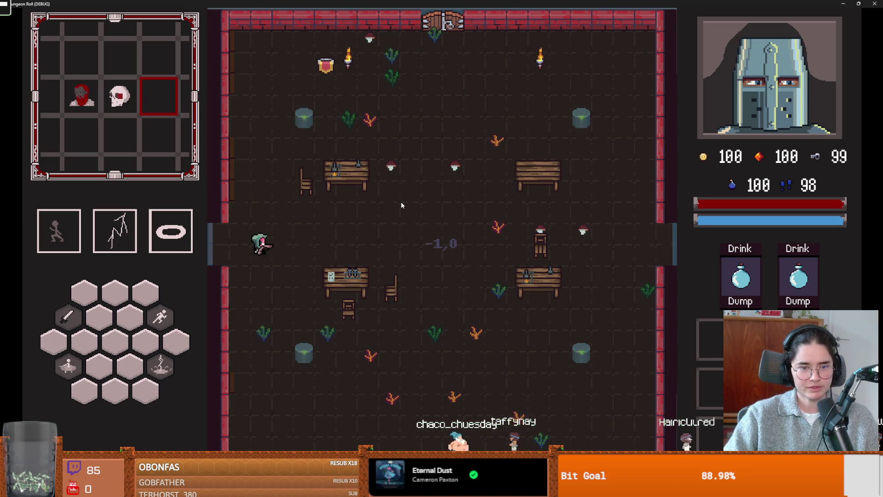
pyautogui.press('d')
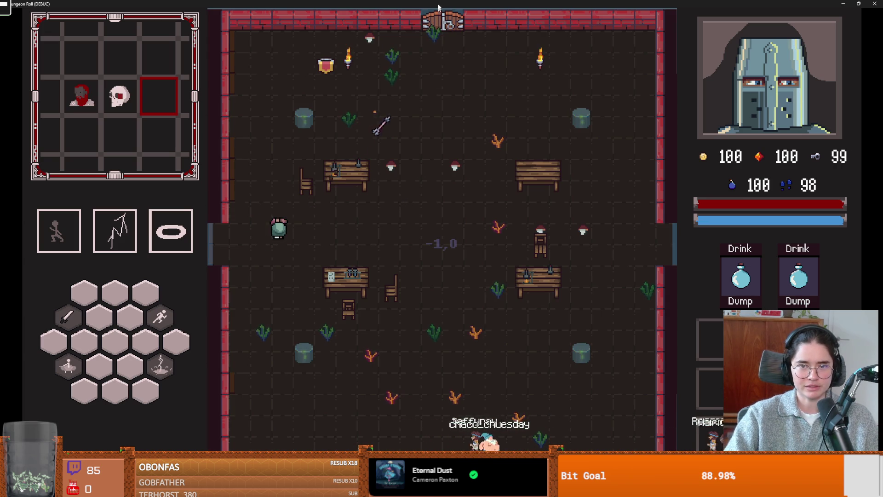
pyautogui.press('super+Down')
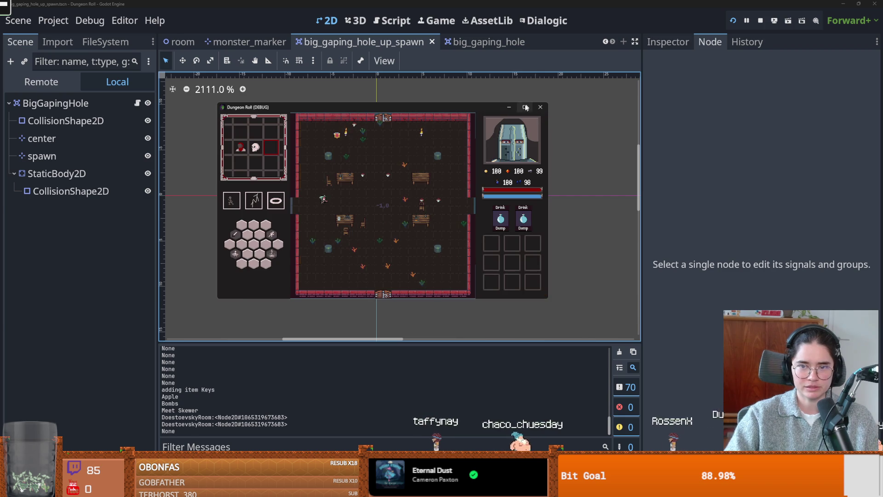
# Restore the game, end the run, and enter a room card to trigger the crash.
pyautogui.click(525, 107)
pyautogui.press('Escape')
pyautogui.click(411, 310)
pyautogui.press('s')
pyautogui.press('a')
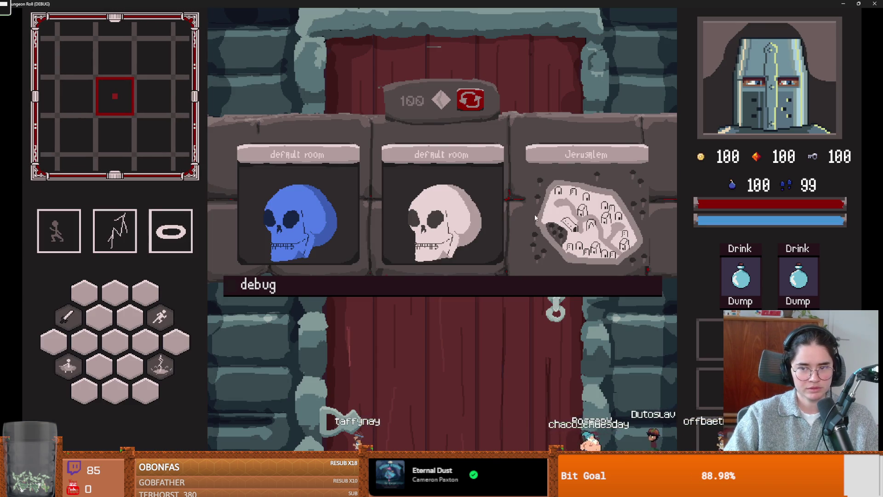
pyautogui.click(311, 203)
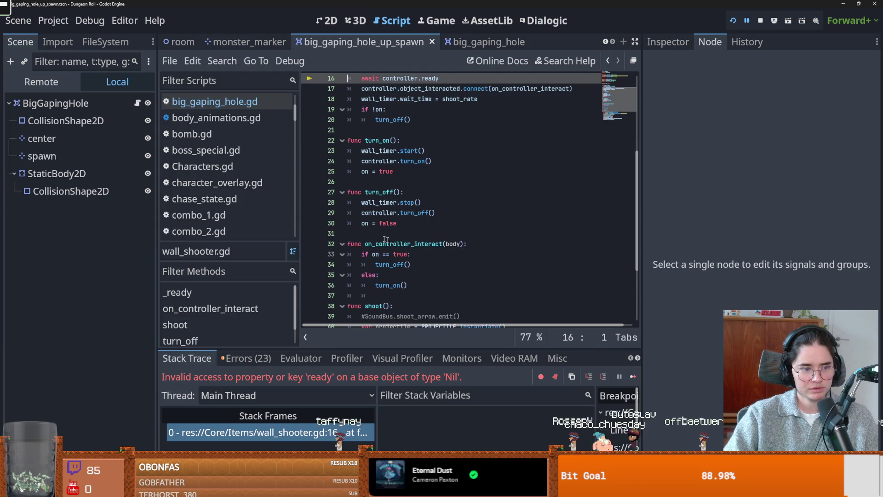
# Jump to line 16 of wall_shooter.gd, highlight controller, then relaunch and stop the game.
pyautogui.click(429, 224)
pyautogui.click(317, 432)
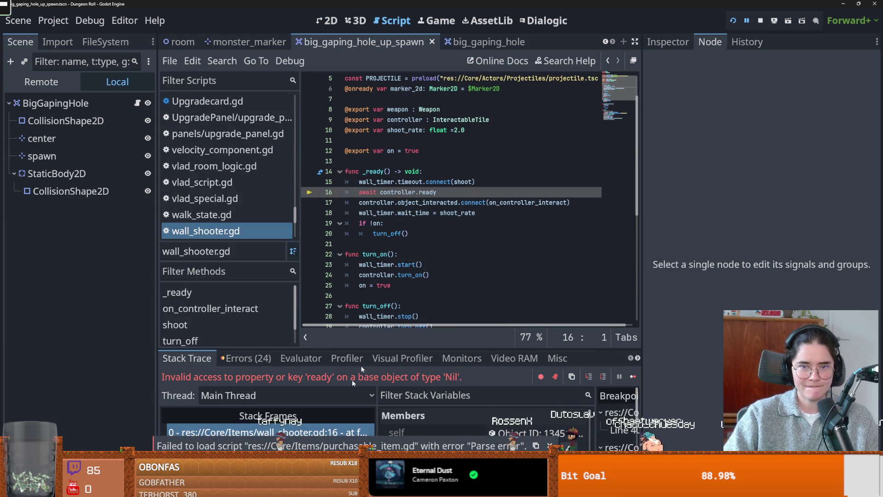
pyautogui.doubleClick(384, 193)
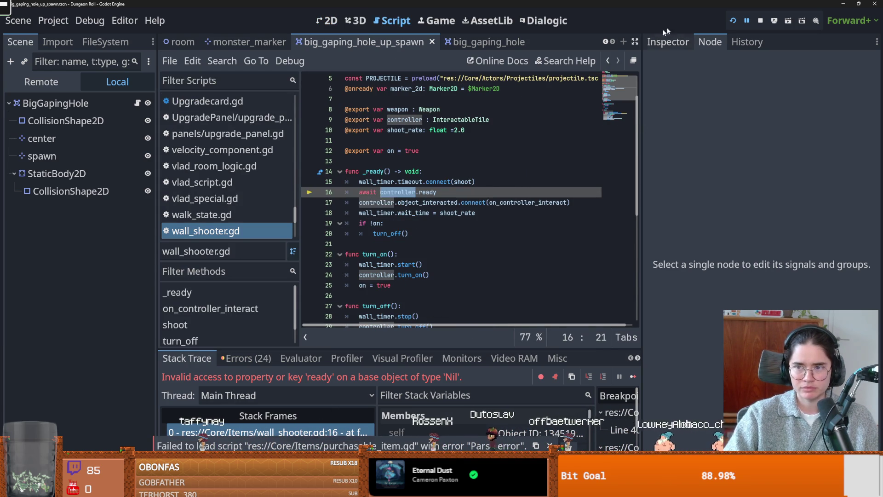
pyautogui.click(733, 21)
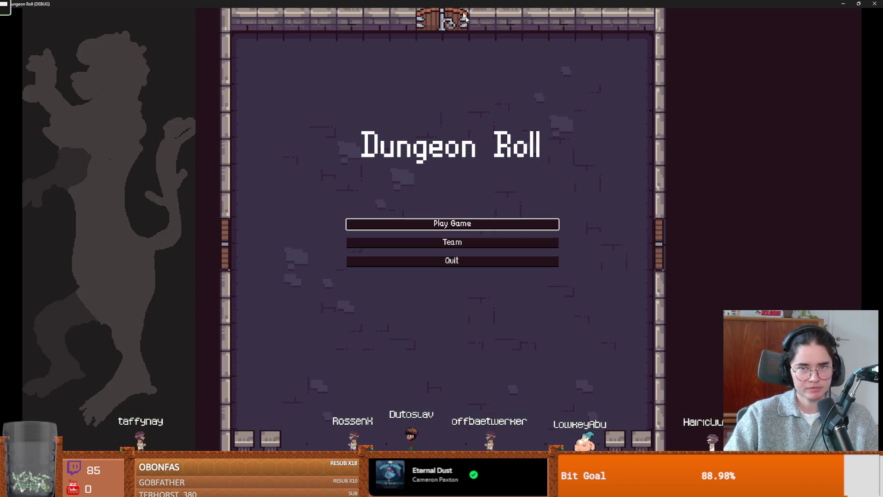
pyautogui.press('F8')
pyautogui.click(475, 163)
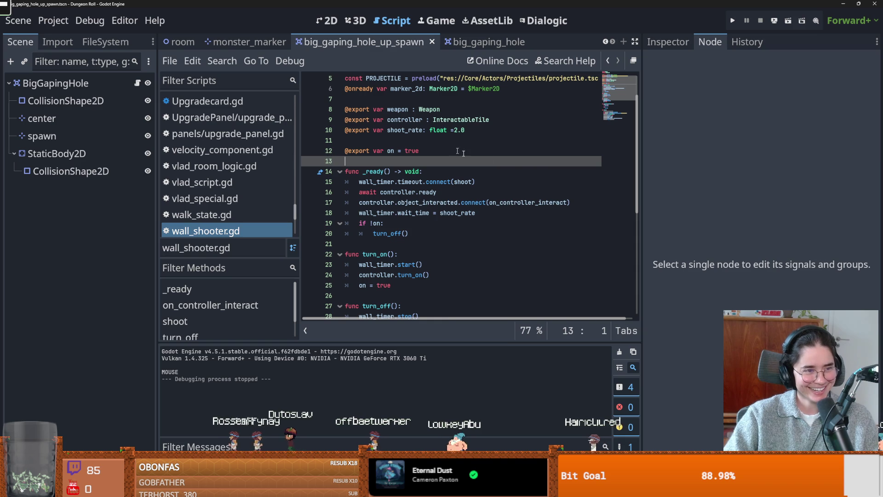
# Move the caret to the end of the _ready line, then onto the wait_time line.
pyautogui.press('Down')
pyautogui.press('End')
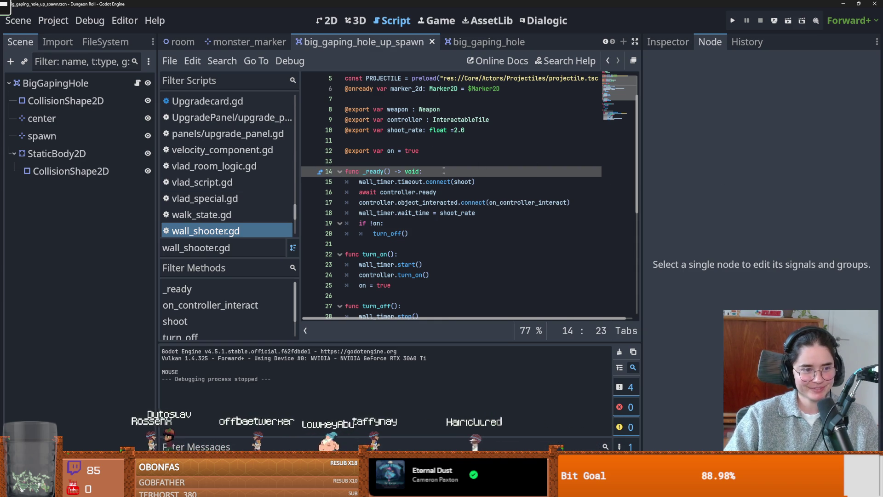
pyautogui.moveTo(436, 180)
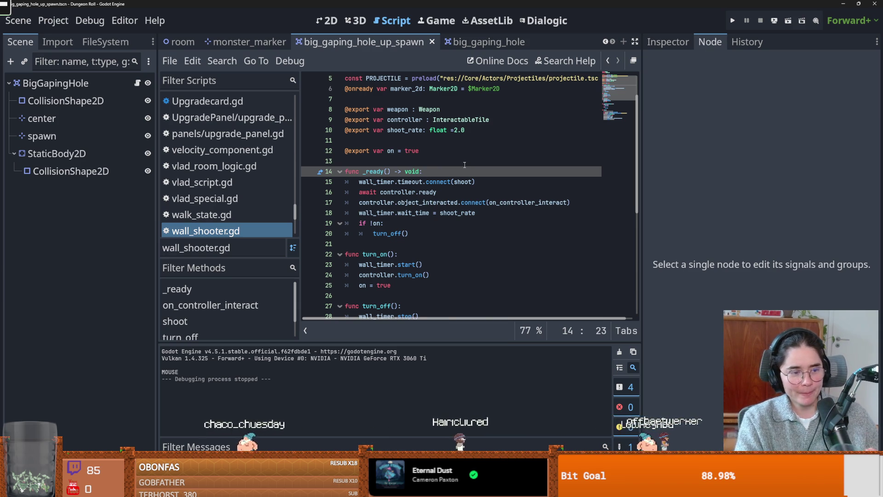
pyautogui.click(401, 216)
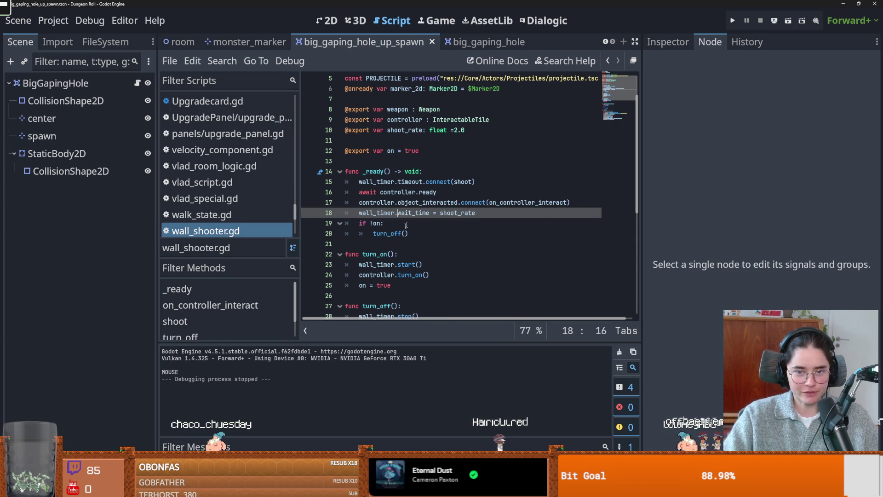
# Delete blank line 11 between the shoot_rate and on exports and save wall_shooter.gd.
pyautogui.press('Down')
pyautogui.press('Down')
pyautogui.press('Down')
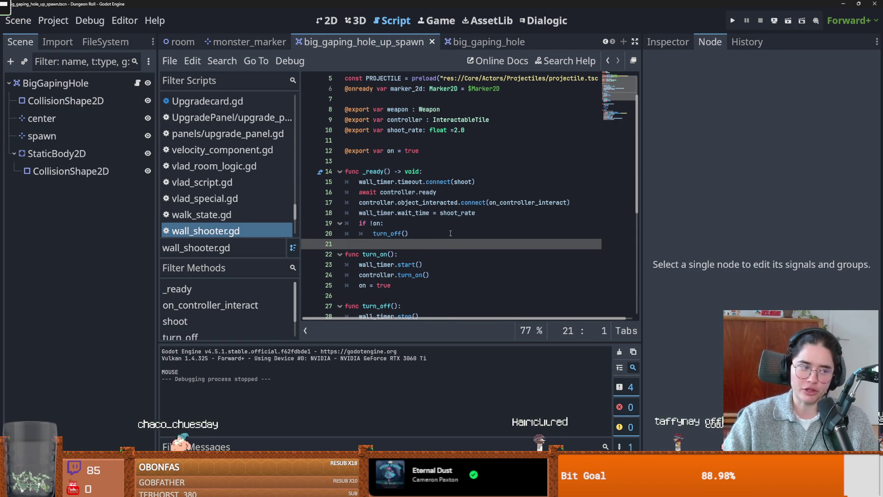
pyautogui.click(462, 162)
pyautogui.hotkey('ctrl', 's')
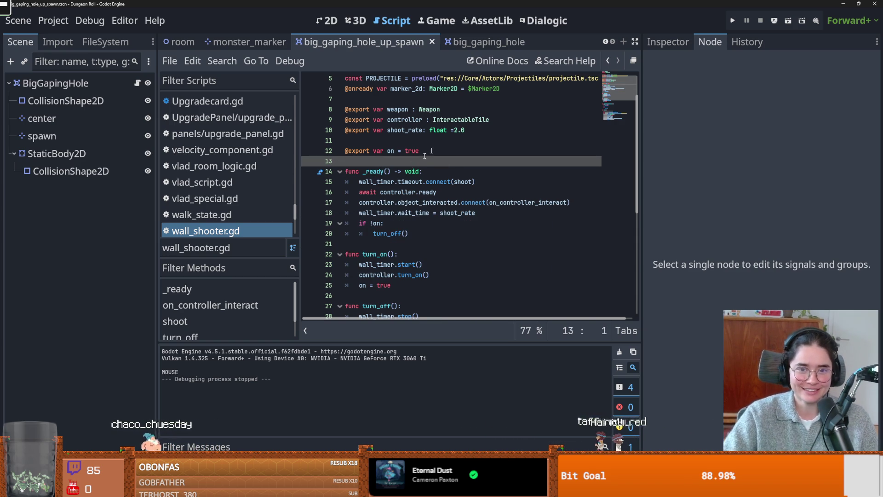
pyautogui.click(376, 151)
pyautogui.hotkey('ctrl', 's')
pyautogui.click(368, 142)
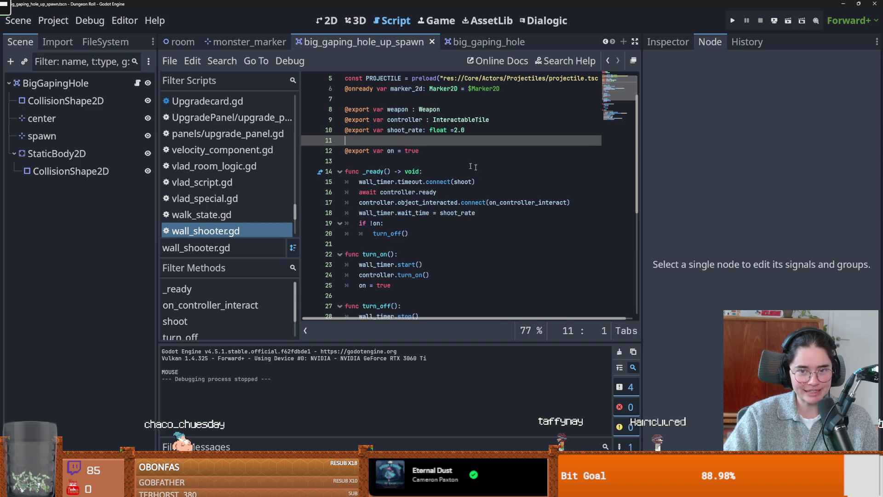
pyautogui.press('BackSpace')
pyautogui.hotkey('ctrl', 's')
# Scroll through the script, check the code context actions, and save again.
pyautogui.scroll(2, 562, 180)
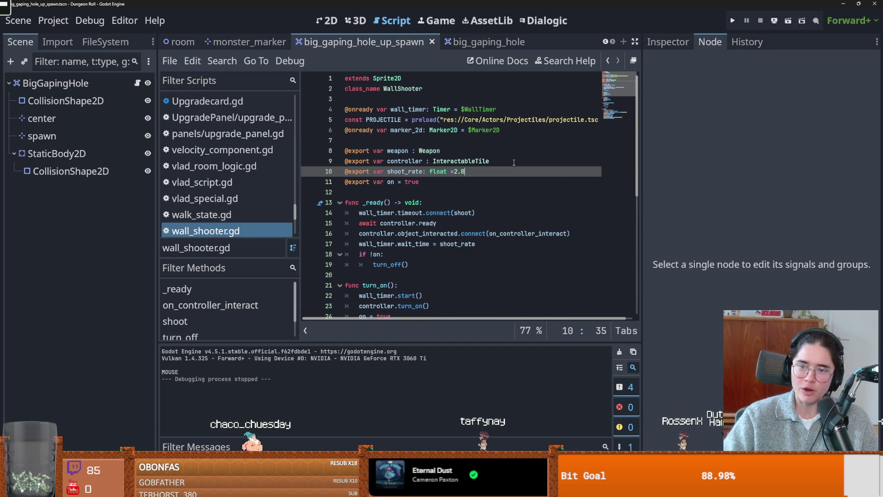
pyautogui.scroll(-5, 622, 143)
pyautogui.scroll(2, 639, 230)
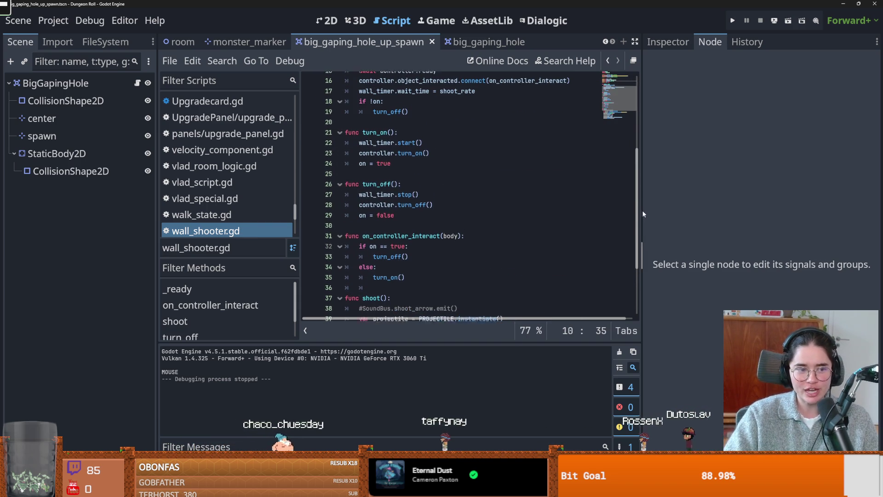
pyautogui.moveTo(640, 214); pyautogui.dragTo(712, 217)
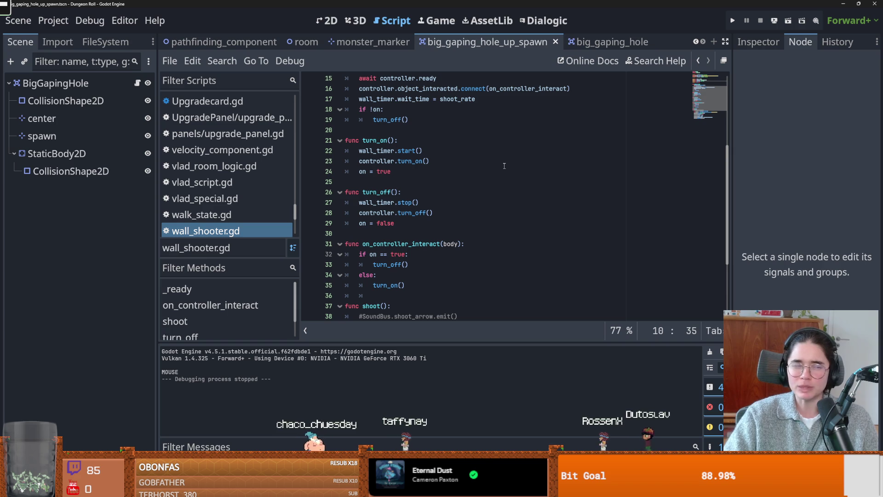
pyautogui.scroll(4, 397, 201)
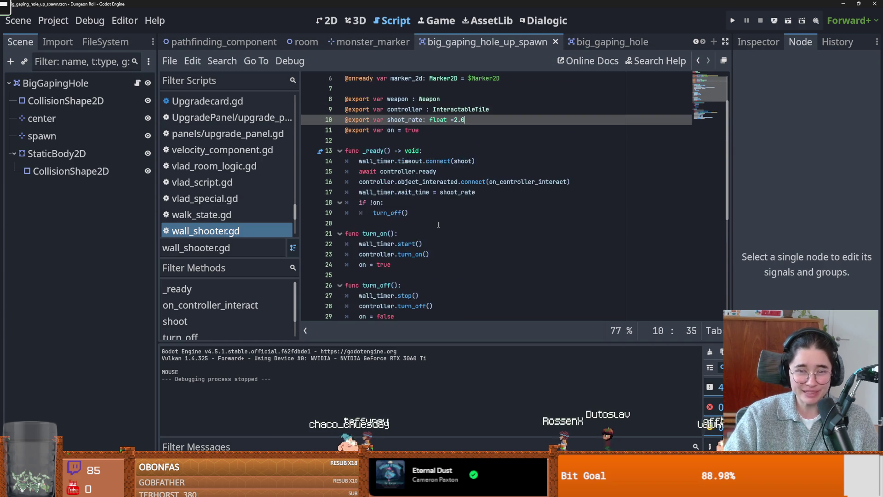
pyautogui.rightClick(422, 180)
pyautogui.press('Escape')
pyautogui.press('Up')
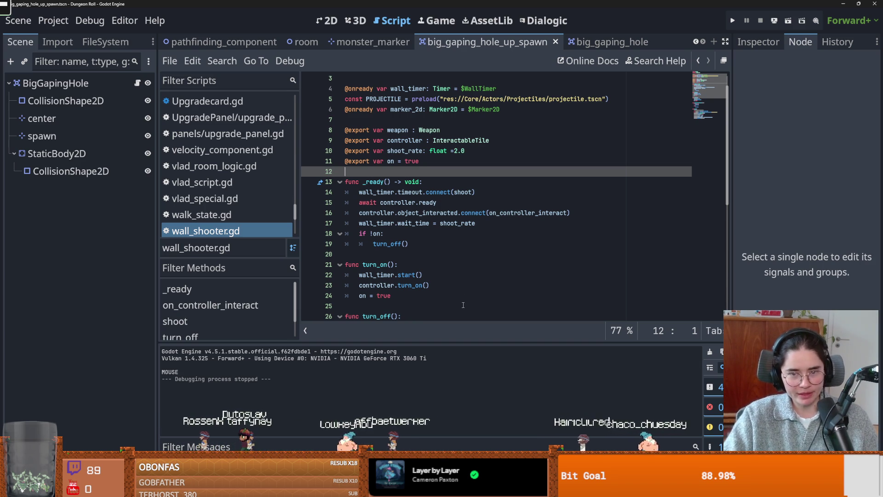
pyautogui.hotkey('ctrl', 's')
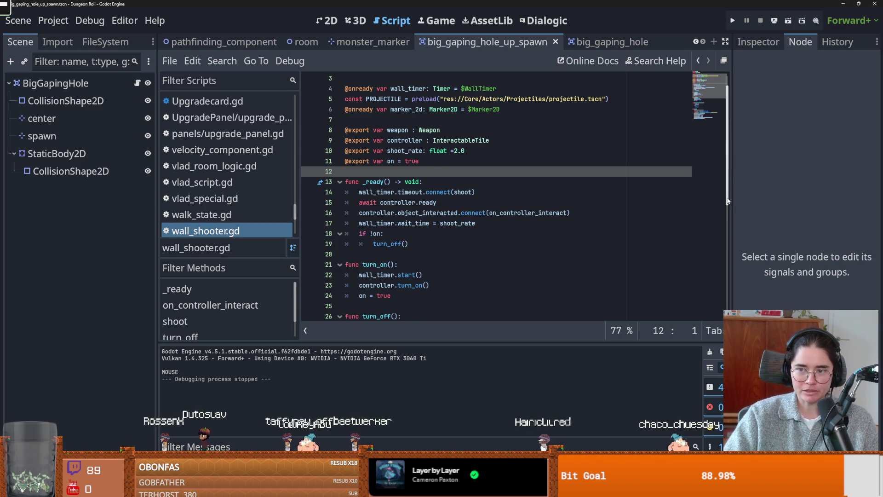
# Widen the code editor by narrowing the scene tree panel, then resave the script.
pyautogui.scroll(1, 667, 198)
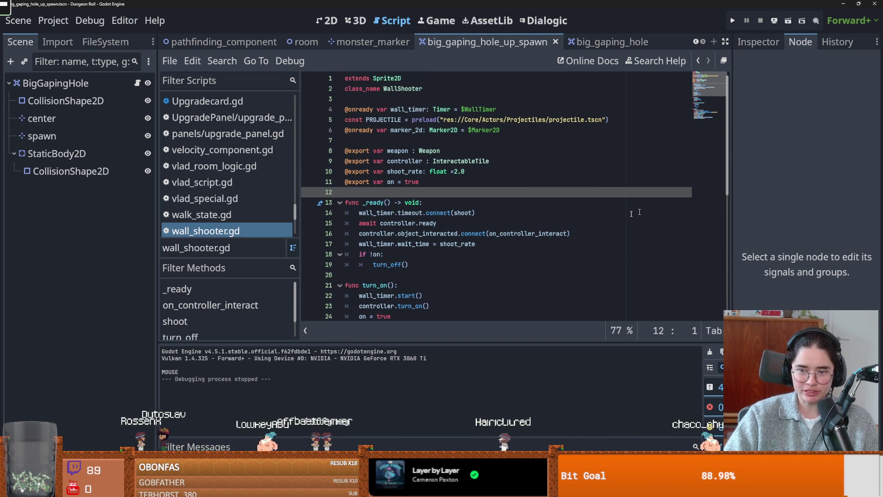
pyautogui.moveTo(299, 320); pyautogui.dragTo(251, 318)
pyautogui.moveTo(157, 274); pyautogui.dragTo(150, 273)
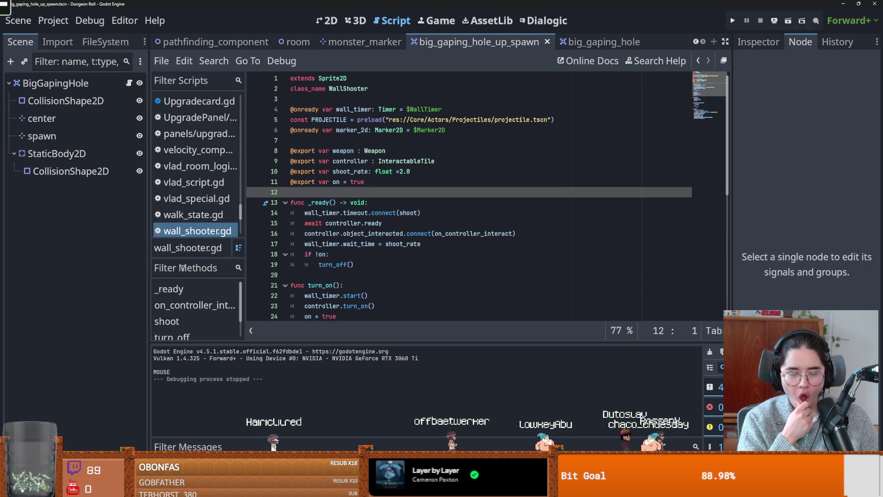
pyautogui.click(432, 181)
pyautogui.hotkey('ctrl', 's')
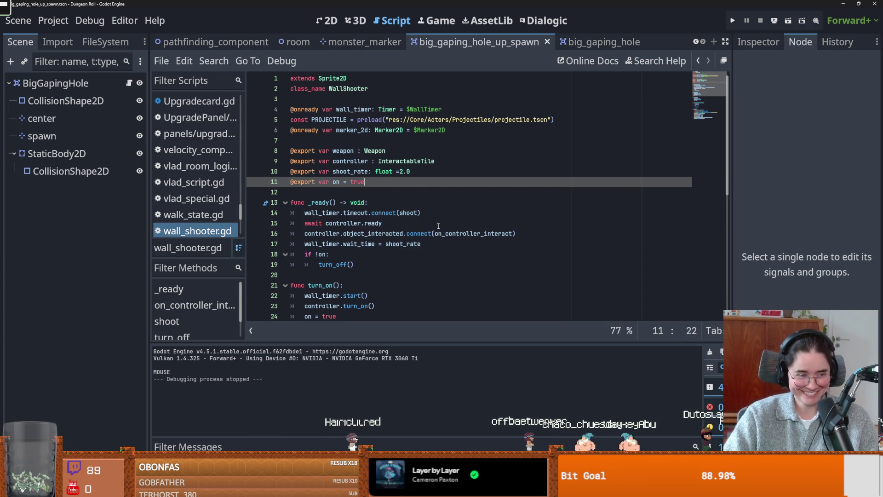
pyautogui.scroll(-4, 435, 223)
pyautogui.scroll(4, 435, 218)
pyautogui.hotkey('ctrl', 's')
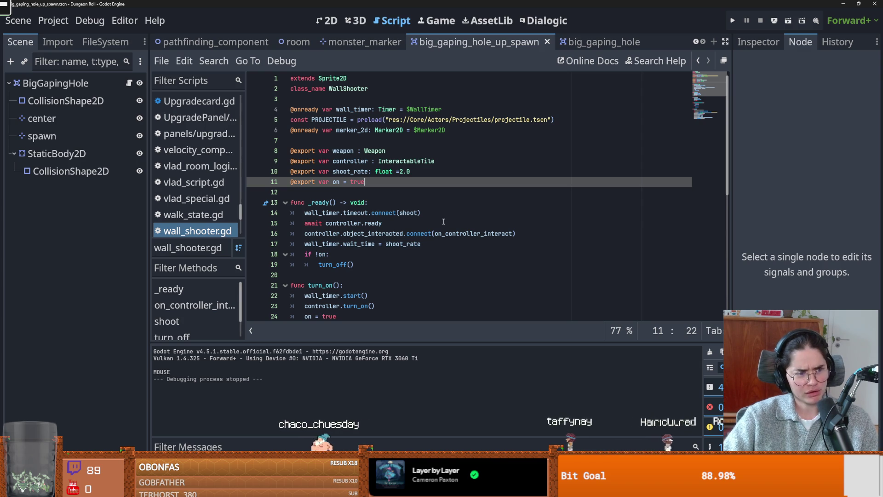
pyautogui.click(400, 191)
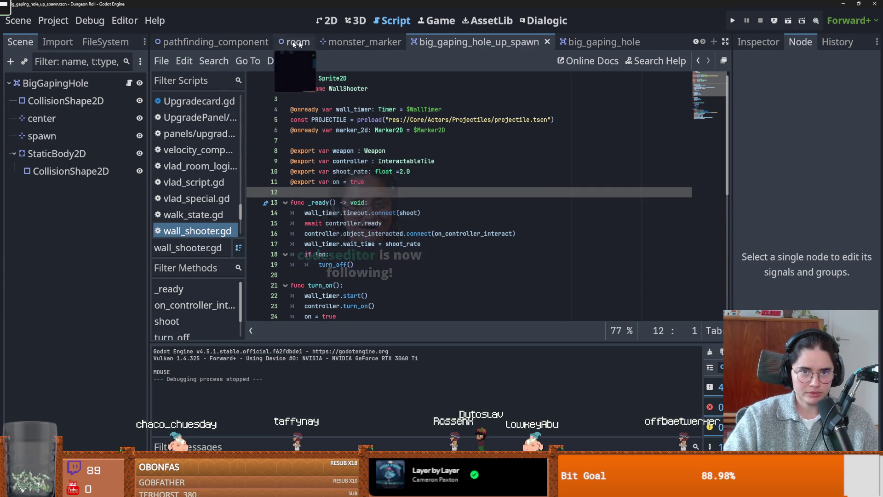
# Close the big_gaping_hole and big_gaping_hole_up_spawn tabs and save monster_marker.
pyautogui.click(594, 42)
pyautogui.middleClick(612, 43)
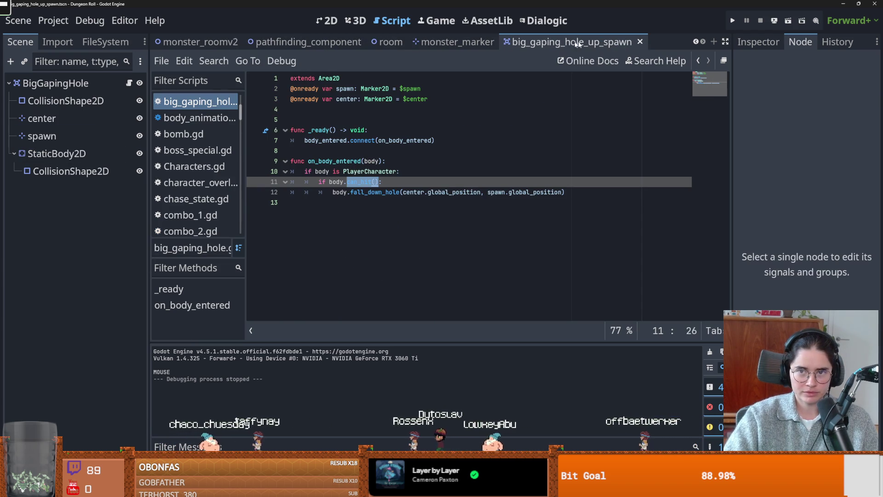
pyautogui.middleClick(647, 43)
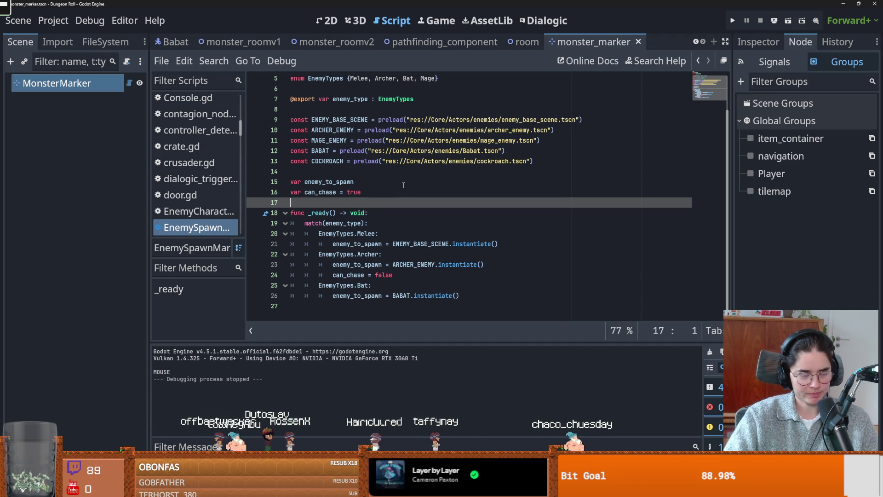
pyautogui.hotkey('ctrl', 's')
pyautogui.click(350, 171)
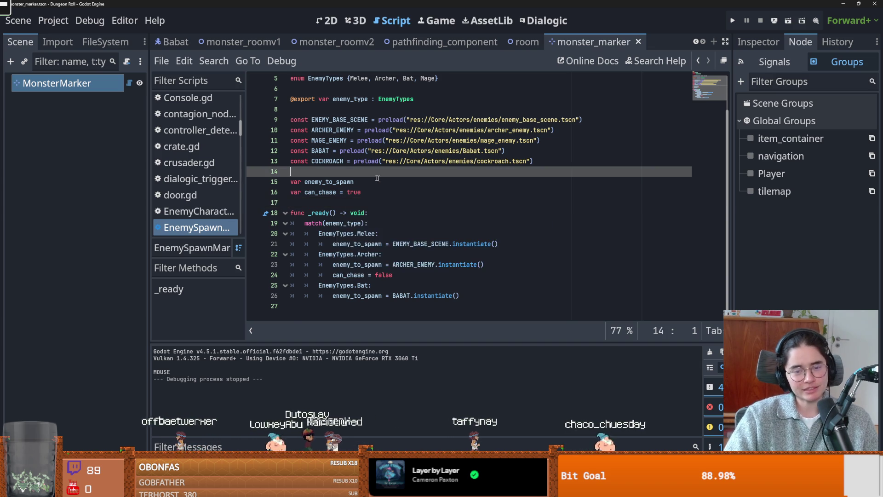
pyautogui.scroll(2, 322, 138)
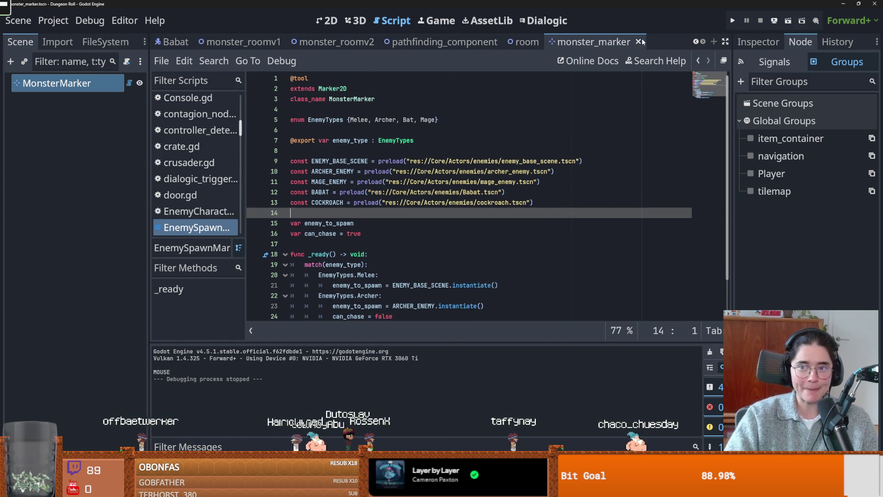
# Close monster_marker, room, pathfinding_component, monster_roomv1/v2, Babat and enemy_body_animations tabs.
pyautogui.click(638, 42)
pyautogui.click(673, 40)
pyautogui.click(673, 41)
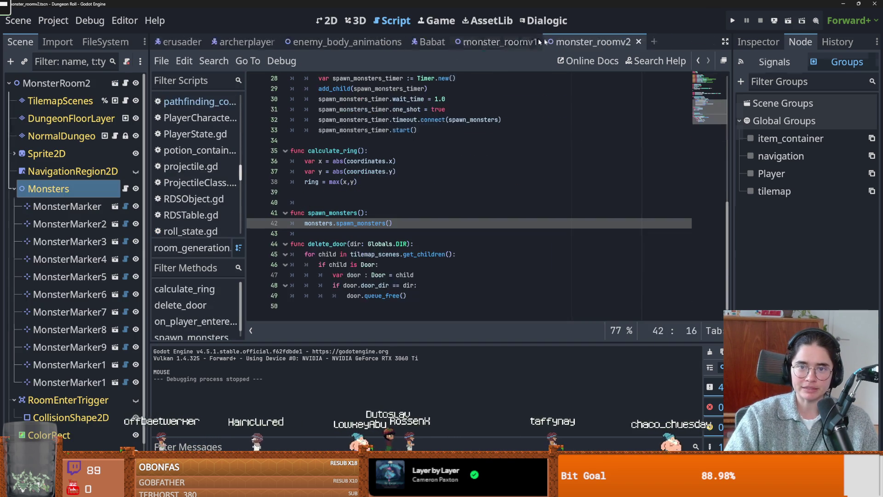
pyautogui.click(639, 42)
pyautogui.click(548, 42)
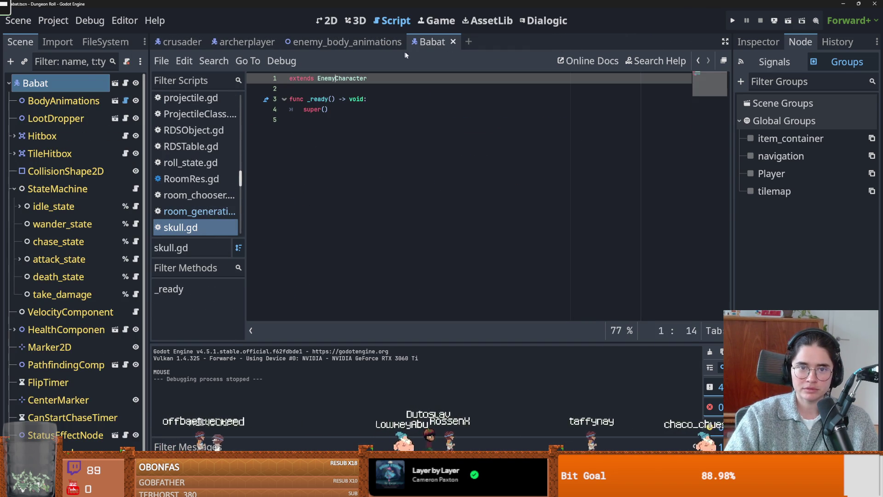
pyautogui.click(454, 42)
pyautogui.click(410, 41)
pyautogui.click(105, 42)
pyautogui.click(58, 77)
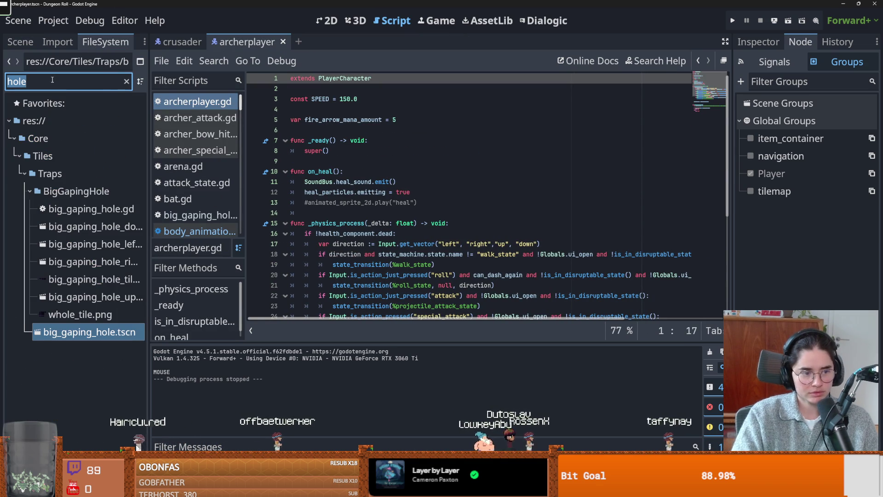
# Filter files for 'radiatio', open radiation_room.tscn, and view it in 2D.
pyautogui.press('BackSpace')
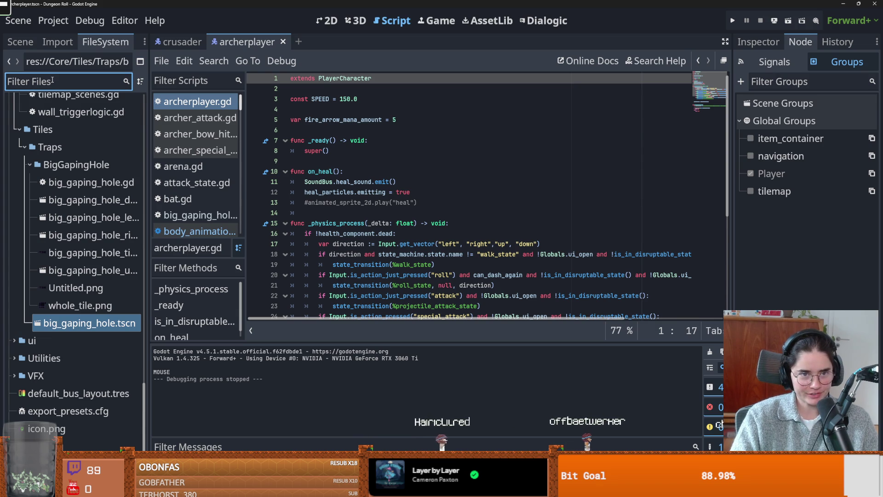
pyautogui.write('r')
pyautogui.press('BackSpace')
pyautogui.write('radiatio')
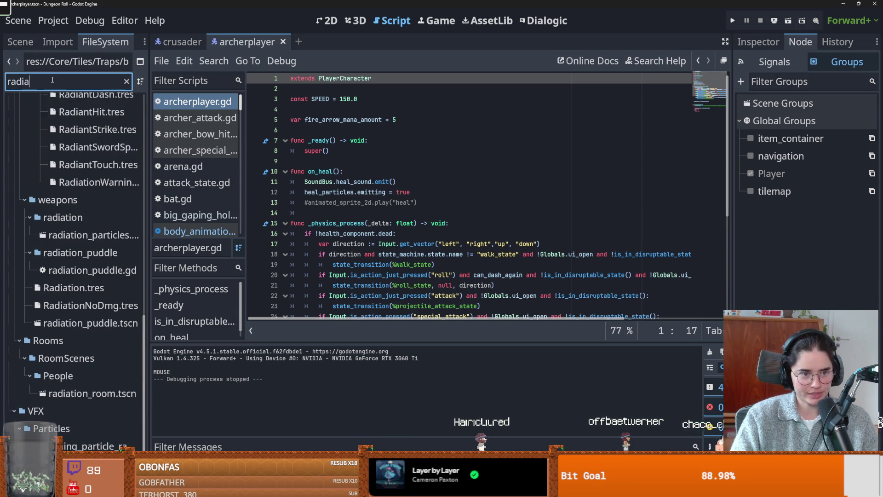
pyautogui.doubleClick(92, 393)
pyautogui.click(328, 20)
pyautogui.scroll(3, 276, 198)
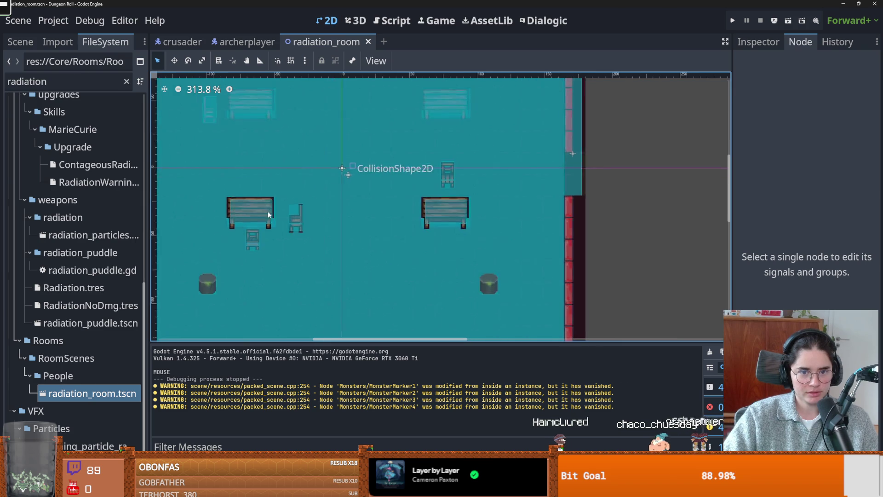
# Instance a monster_marker scene as a child of the Monsters node.
pyautogui.scroll(-7, 268, 211)
pyautogui.click(18, 20)
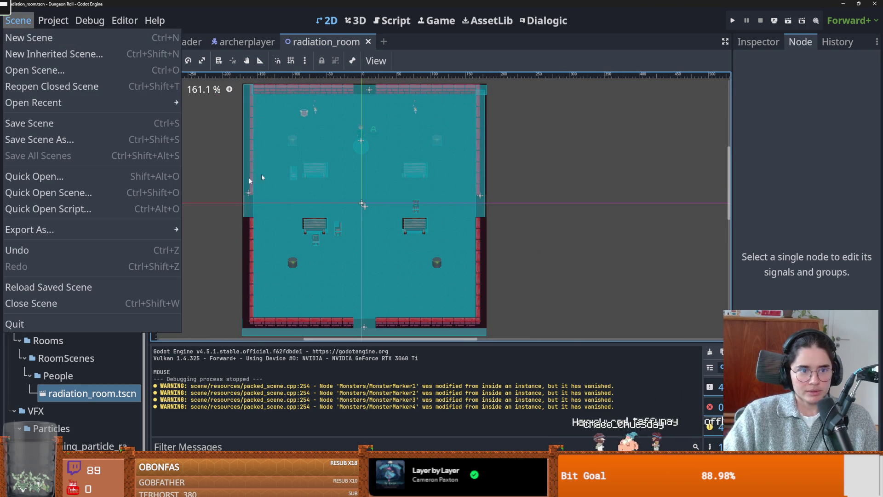
pyautogui.scroll(2, 408, 211)
pyautogui.click(408, 211)
pyautogui.click(33, 43)
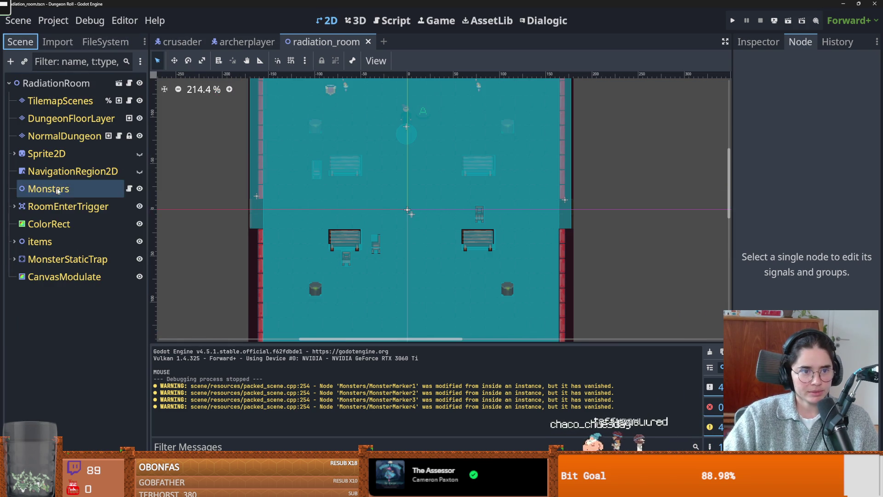
pyautogui.click(49, 189)
pyautogui.click(24, 61)
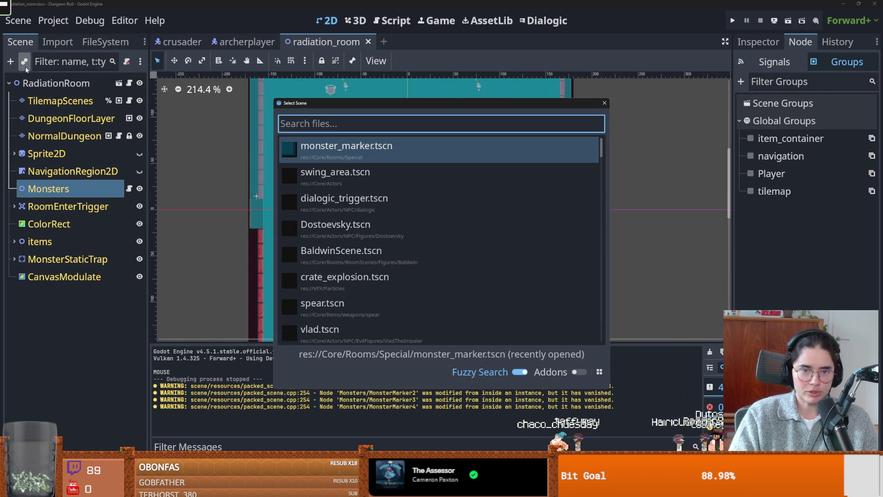
pyautogui.press('Return')
# Place the MonsterMarker at the upper left and duplicate MonsterMarker2 to the upper right.
pyautogui.rightClick(329, 202)
pyautogui.click(339, 243)
pyautogui.moveTo(330, 202)
pyautogui.mouseDown()
pyautogui.moveTo(287, 129)
pyautogui.moveTo(466, 250)
pyautogui.mouseUp()
pyautogui.hotkey('ctrl', 'd')
pyautogui.hotkey('ctrl', 'z')
pyautogui.click(287, 130)
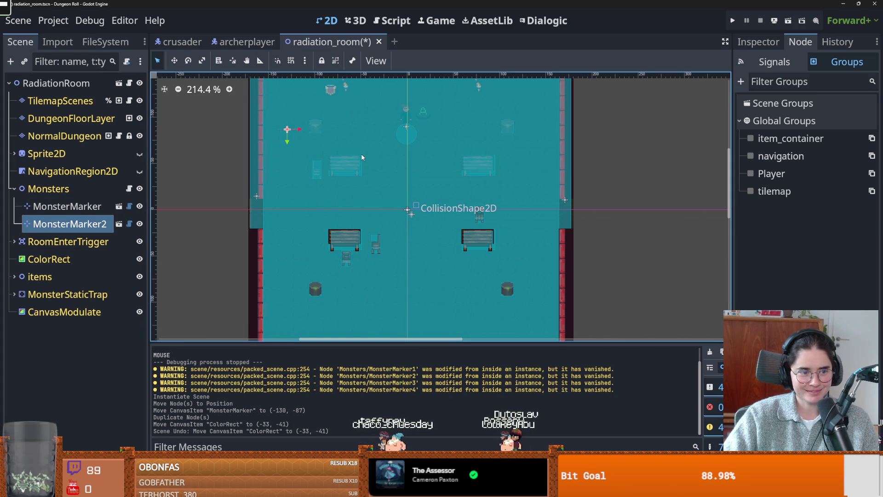
pyautogui.moveTo(302, 131)
pyautogui.mouseDown()
pyautogui.moveTo(535, 123)
pyautogui.moveTo(495, 128)
pyautogui.moveTo(463, 285)
pyautogui.mouseUp()
# Duplicate MonsterMarker3 into the lower room and hide the ColorRect overlay.
pyautogui.scroll(-1, 474, 157)
pyautogui.hotkey('ctrl', 'd')
pyautogui.hotkey('ctrl', 'd')
pyautogui.moveTo(406, 285); pyautogui.dragTo(341, 280)
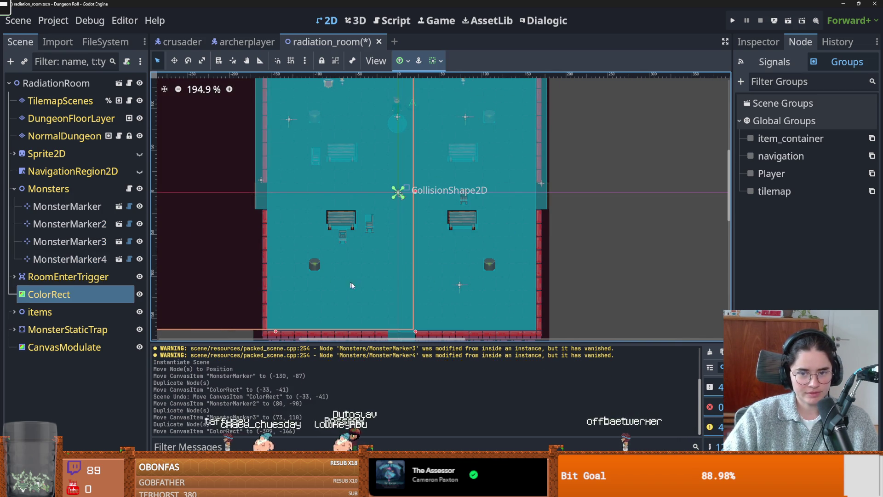
pyautogui.hotkey('ctrl', 'z')
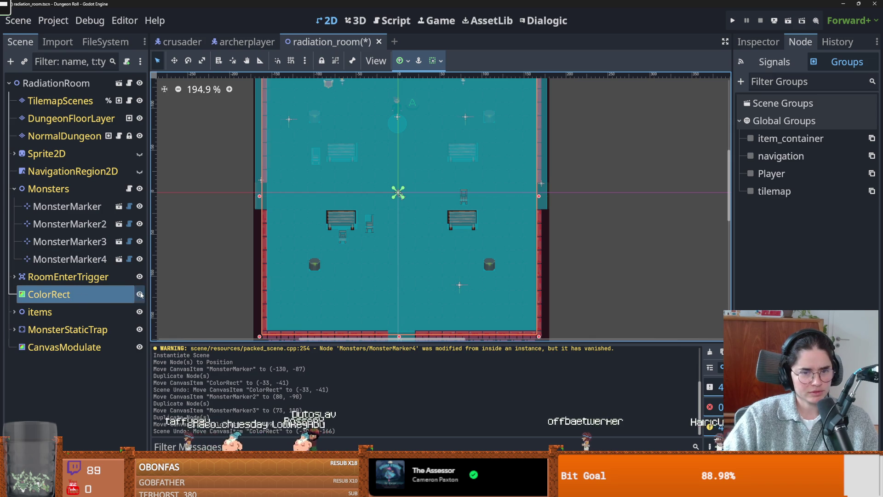
pyautogui.click(140, 295)
pyautogui.click(140, 295)
pyautogui.click(140, 295)
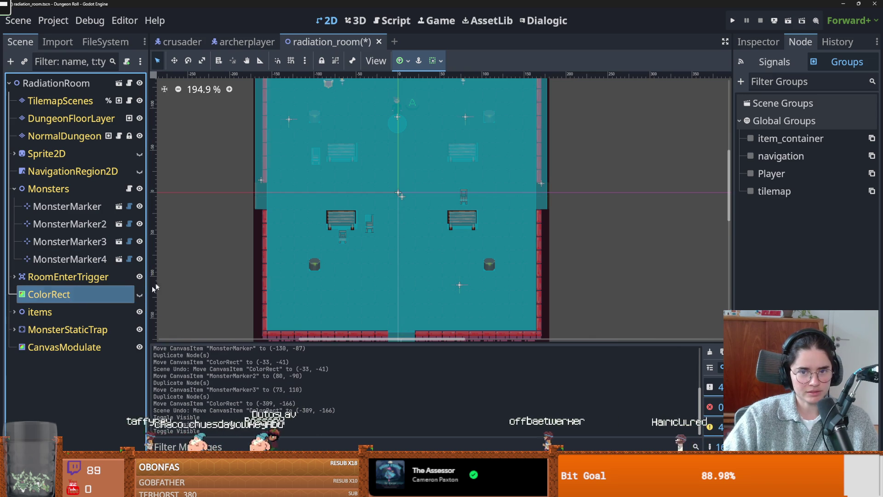
# Drag the room trigger's collision shape, undo the move, and select MonsterMarker.
pyautogui.scroll(-1, 265, 235)
pyautogui.scroll(1, 265, 235)
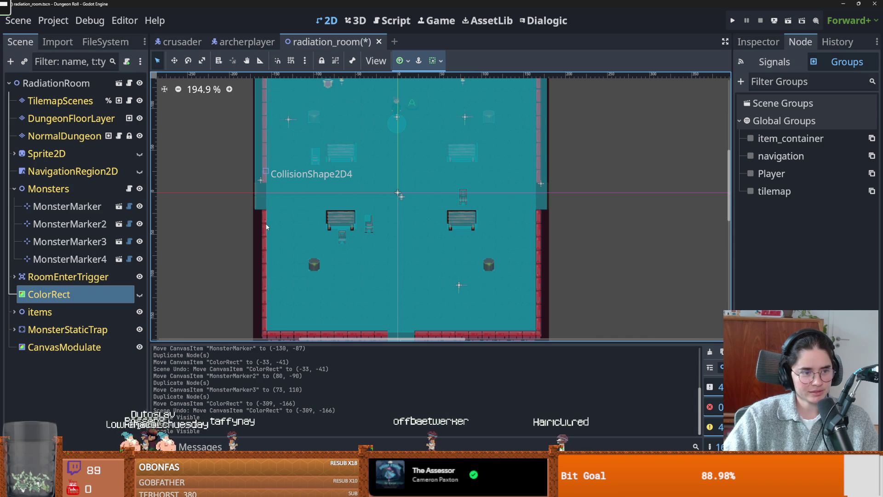
pyautogui.scroll(-2, 395, 239)
pyautogui.moveTo(420, 237)
pyautogui.mouseDown()
pyautogui.moveTo(644, 207)
pyautogui.moveTo(407, 244)
pyautogui.mouseUp()
pyautogui.hotkey('ctrl', 'z')
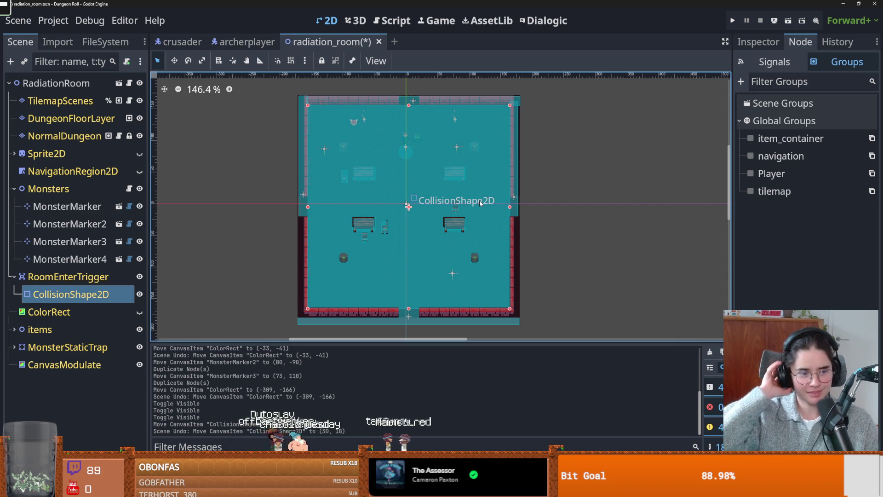
pyautogui.scroll(3, 423, 265)
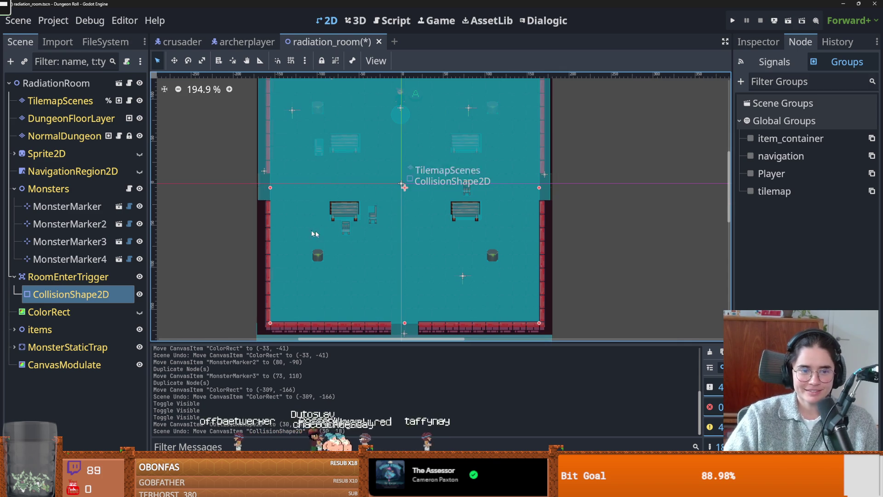
pyautogui.click(68, 206)
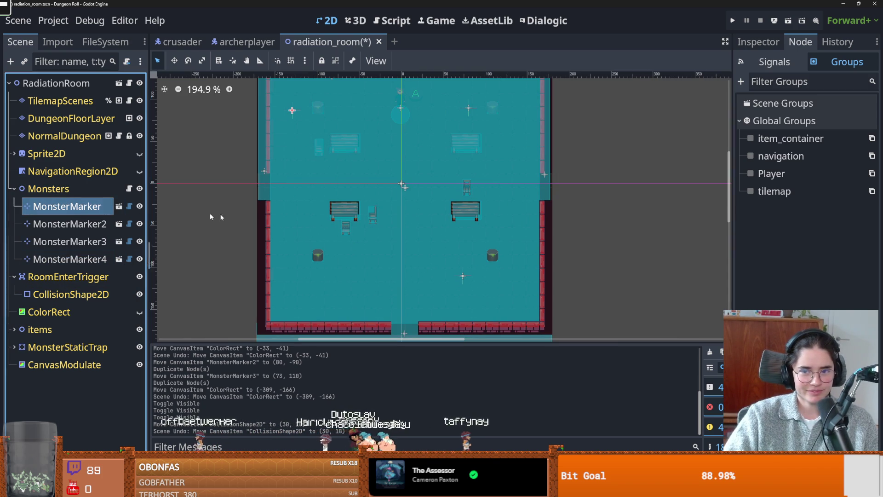
# Move MonsterMarker right to x -67, keeping its enemy type as Archer.
pyautogui.click(774, 40)
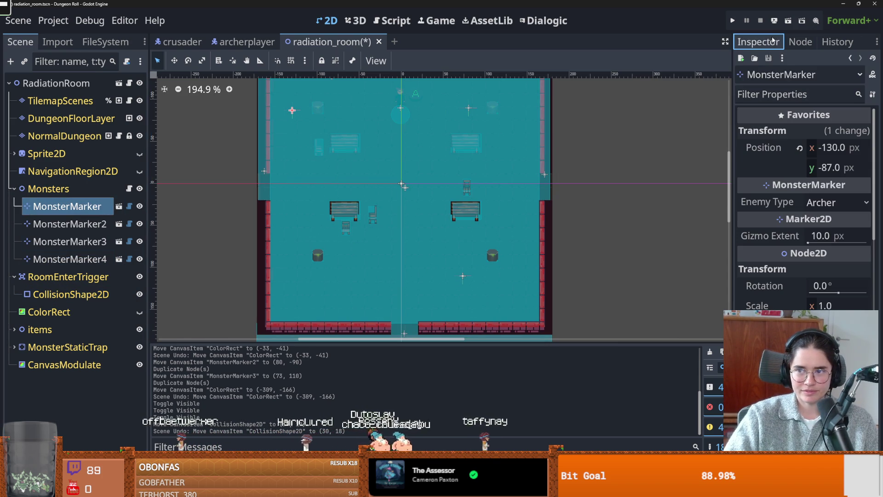
pyautogui.click(833, 203)
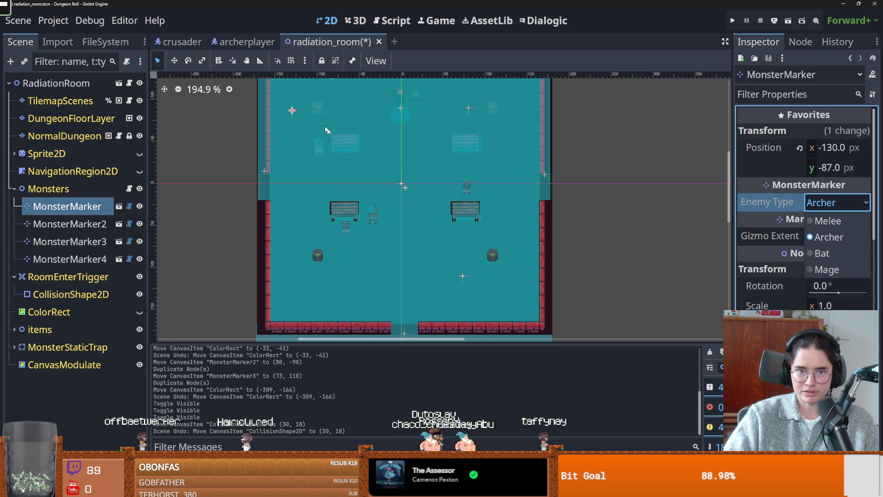
pyautogui.click(293, 111)
pyautogui.moveTo(292, 111)
pyautogui.mouseDown()
pyautogui.moveTo(313, 119)
pyautogui.moveTo(348, 111)
pyautogui.mouseUp()
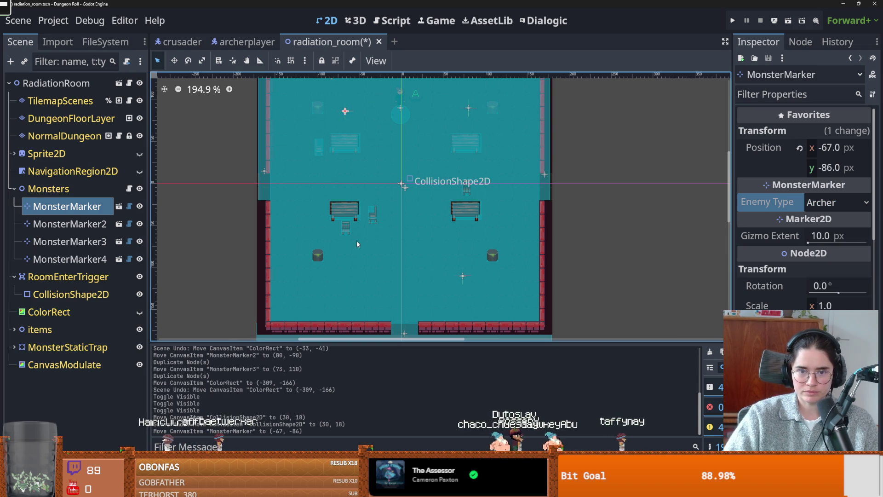
# Drag MonsterMarker4 to (-78, 103) and toggle the navigation mesh and RoomEnterTrigger visibility.
pyautogui.click(84, 261)
pyautogui.moveTo(463, 276); pyautogui.dragTo(336, 270)
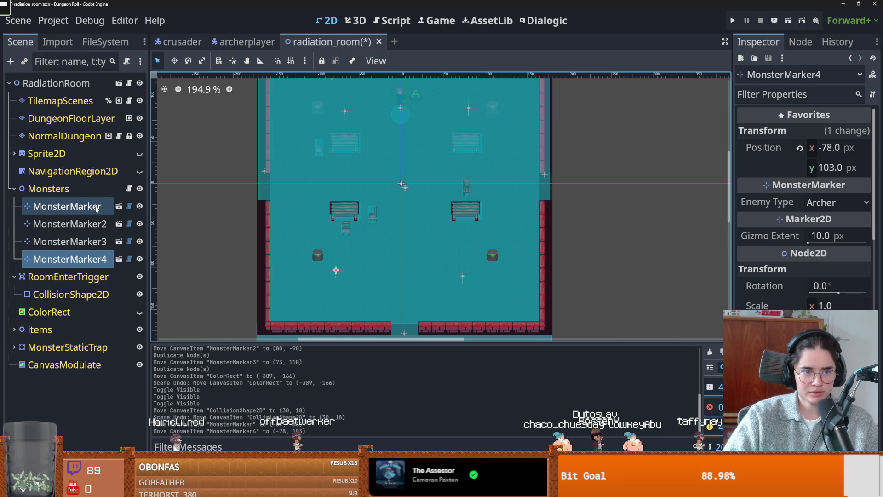
pyautogui.click(139, 171)
pyautogui.click(139, 172)
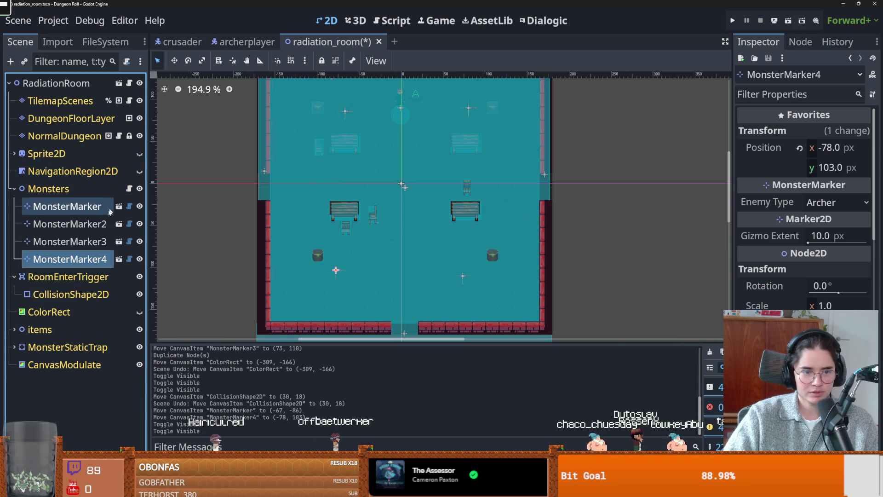
pyautogui.click(140, 173)
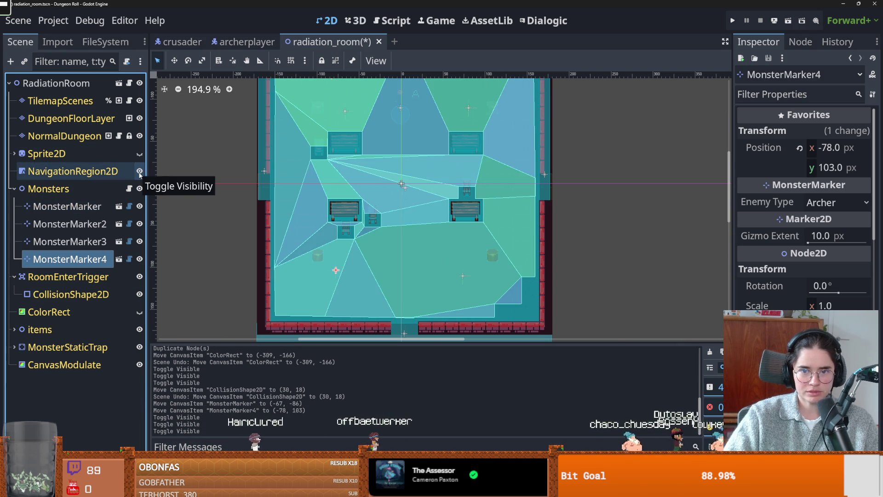
pyautogui.click(139, 172)
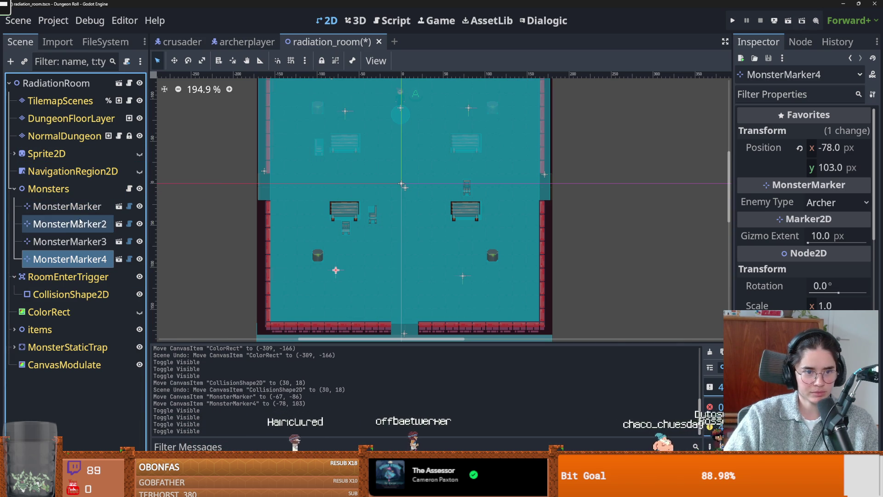
pyautogui.click(140, 278)
pyautogui.click(139, 278)
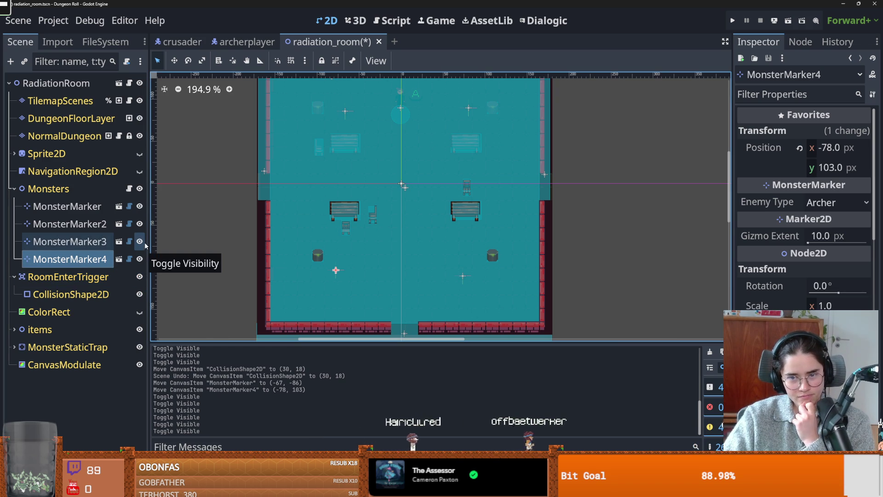
# Step through the monster markers down to MonsterMarker3.
pyautogui.click(69, 206)
pyautogui.click(70, 224)
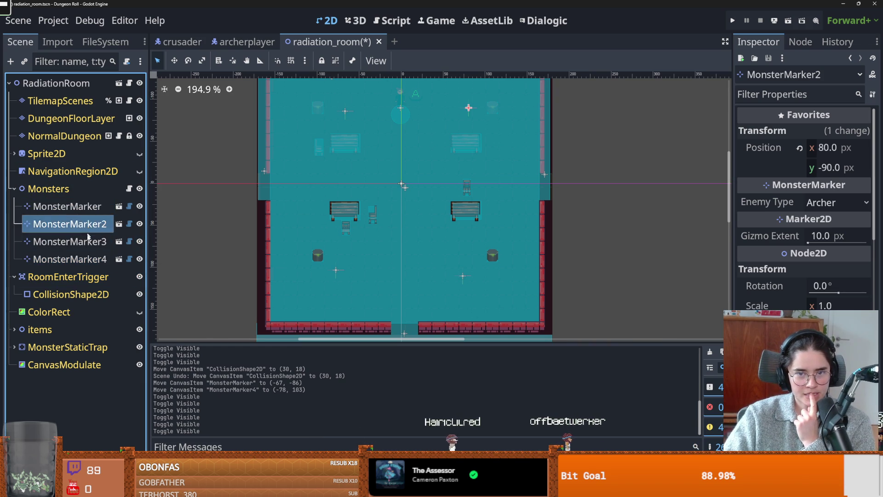
pyautogui.click(91, 244)
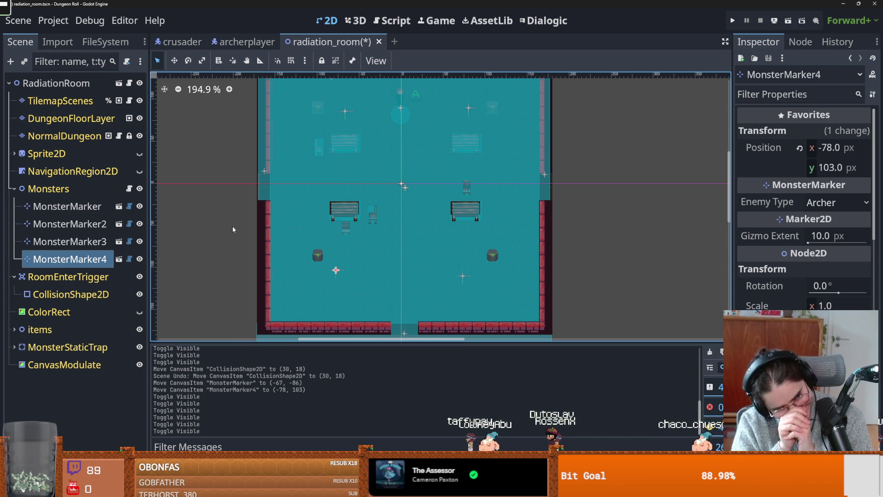
pyautogui.scroll(2, 368, 193)
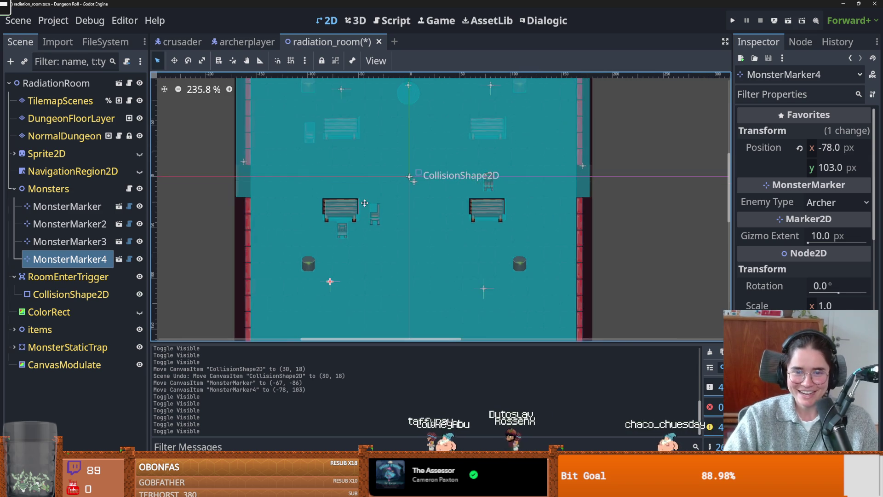
# Save the radiation_room scene with Ctrl+S.
pyautogui.hscroll(-2, 395, 208)
pyautogui.hotkey('ctrl', 's')
pyautogui.click(69, 206)
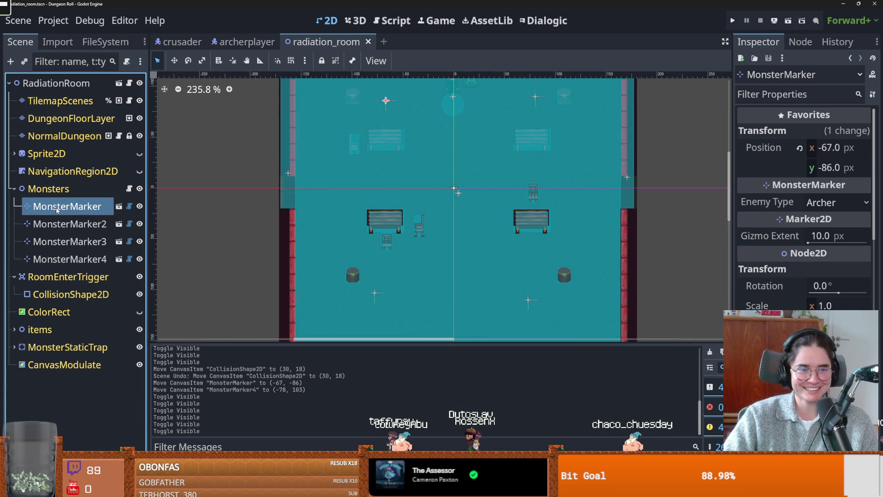
pyautogui.scroll(-2, 360, 222)
pyautogui.scroll(4, 360, 223)
pyautogui.hotkey('ctrl', 's')
pyautogui.scroll(-3, 500, 236)
pyautogui.scroll(1, 404, 248)
pyautogui.scroll(-3, 405, 247)
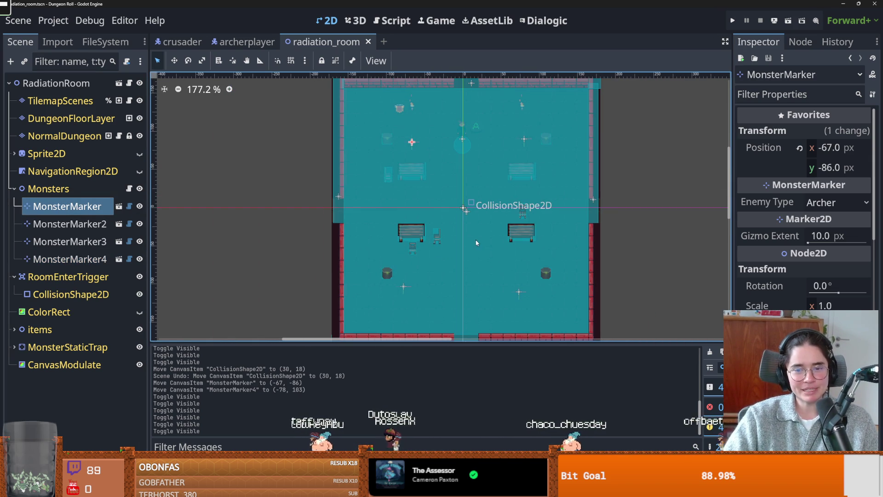
pyautogui.hotkey('ctrl', 's')
pyautogui.scroll(3, 460, 245)
pyautogui.scroll(1, 434, 244)
pyautogui.hotkey('ctrl', 's')
pyautogui.scroll(-3, 434, 245)
# Select MonsterMarker2 and open its Enemy Type choices in the Inspector.
pyautogui.press('Down')
pyautogui.press('Down')
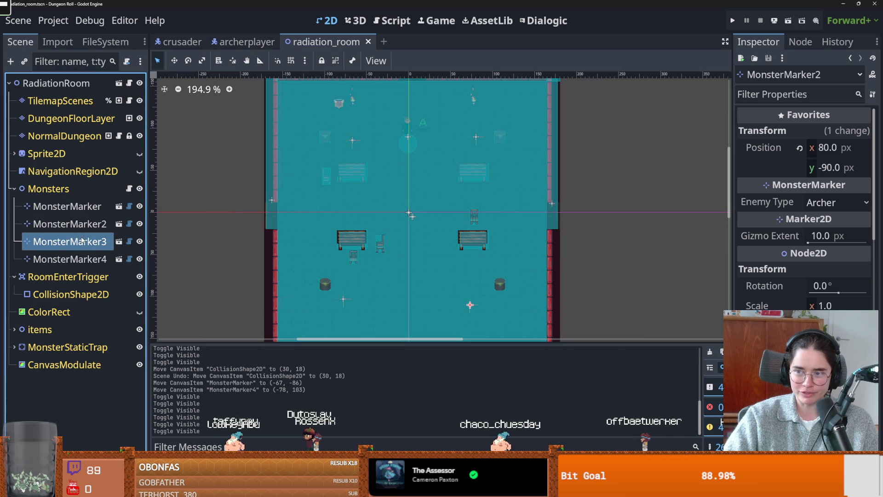
pyautogui.press('Up')
pyautogui.press('Up')
pyautogui.press('Up')
pyautogui.press('Down')
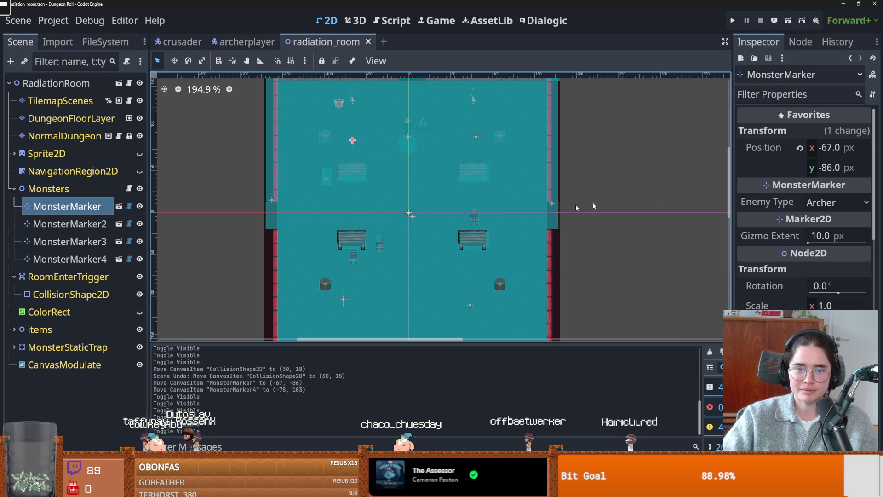
pyautogui.click(69, 224)
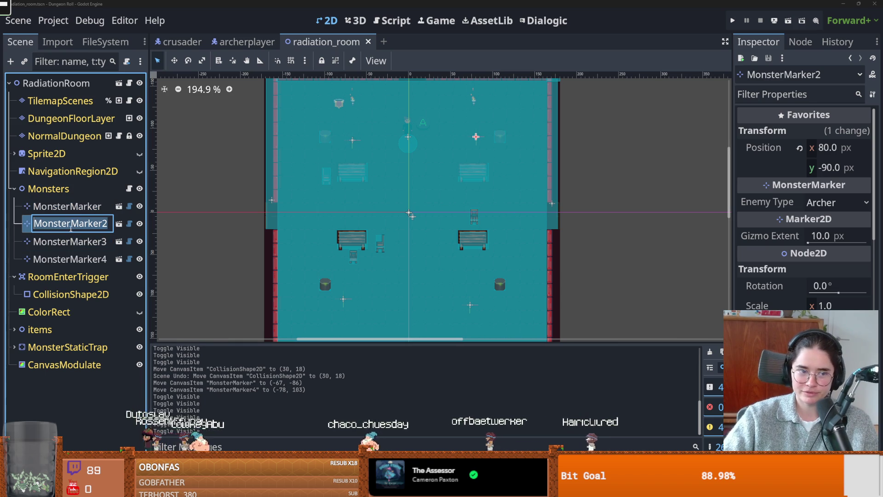
pyautogui.click(828, 203)
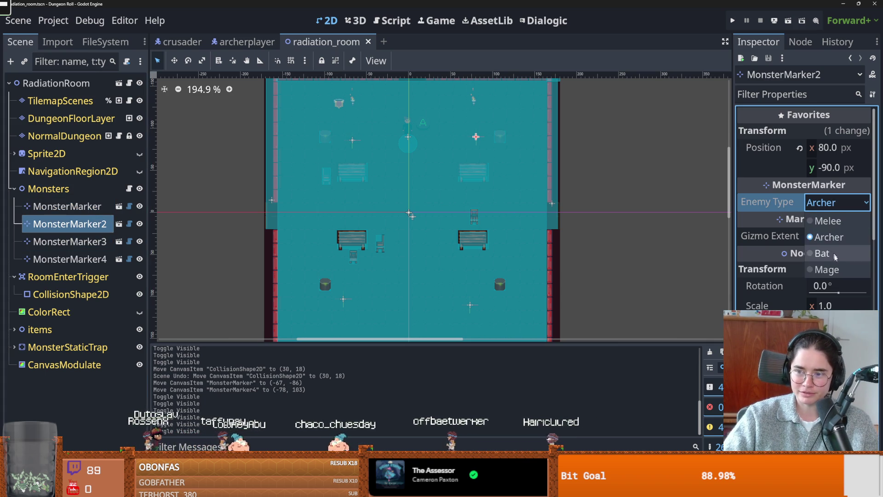
# Set MonsterMarker2 to Bat and MonsterMarker3 to Melee, also changing MonsterMarker4's enemy type.
pyautogui.click(819, 253)
pyautogui.click(50, 242)
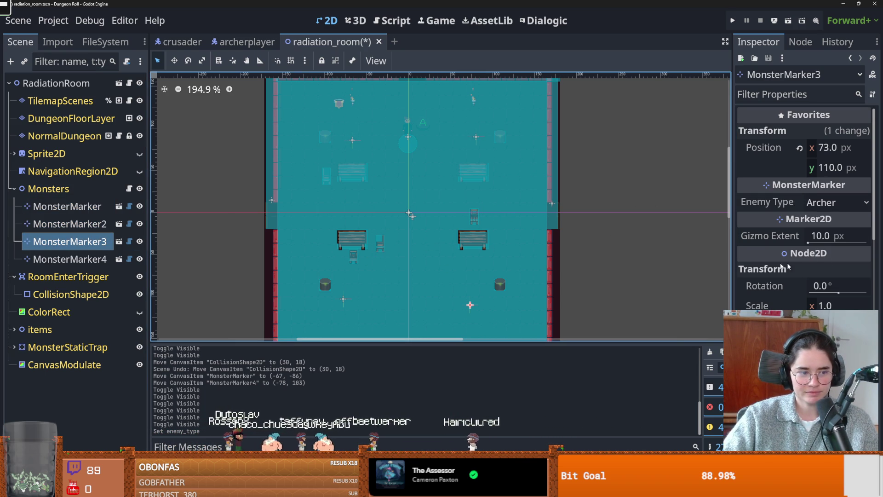
pyautogui.click(832, 202)
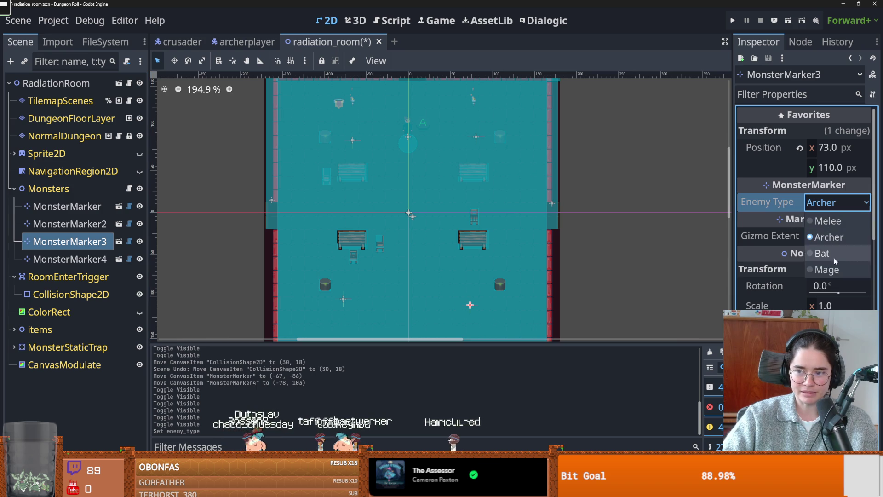
pyautogui.click(826, 220)
pyautogui.click(69, 259)
pyautogui.click(832, 202)
pyautogui.click(826, 220)
# Swap the types so MonsterMarker2 is Melee and MonsterMarker3 is Bat, then run the project.
pyautogui.click(41, 241)
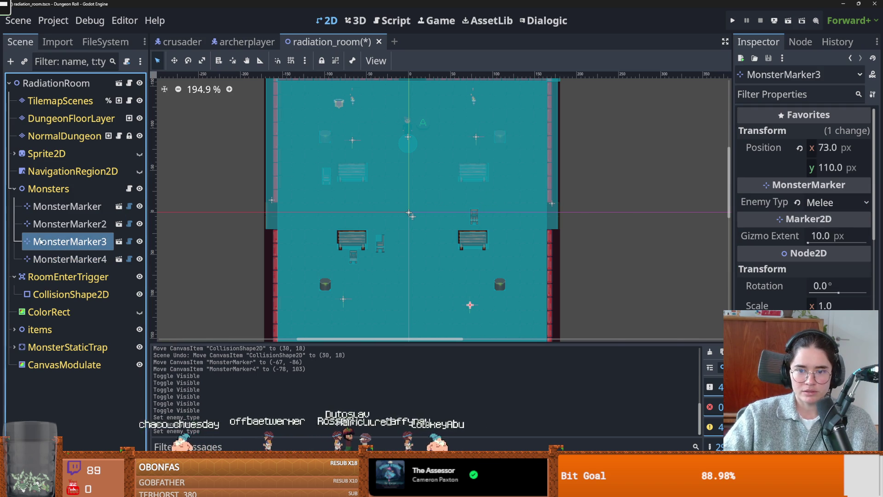
pyautogui.click(66, 224)
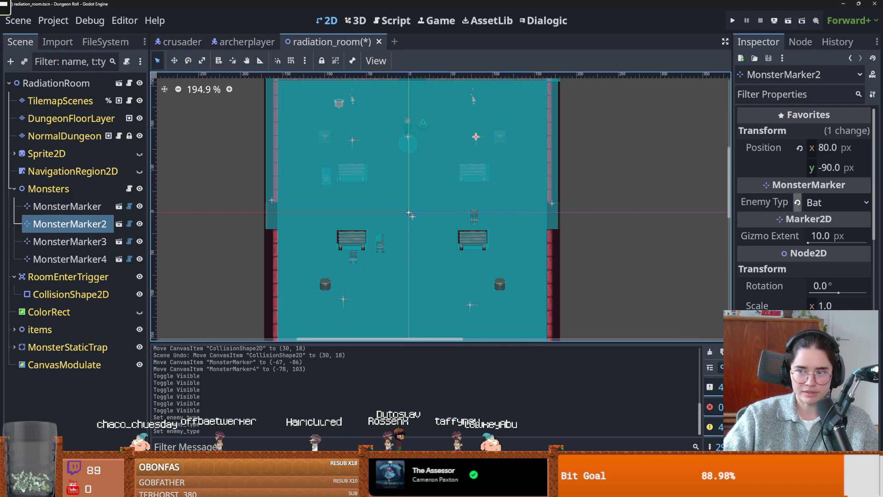
pyautogui.click(828, 202)
pyautogui.click(823, 219)
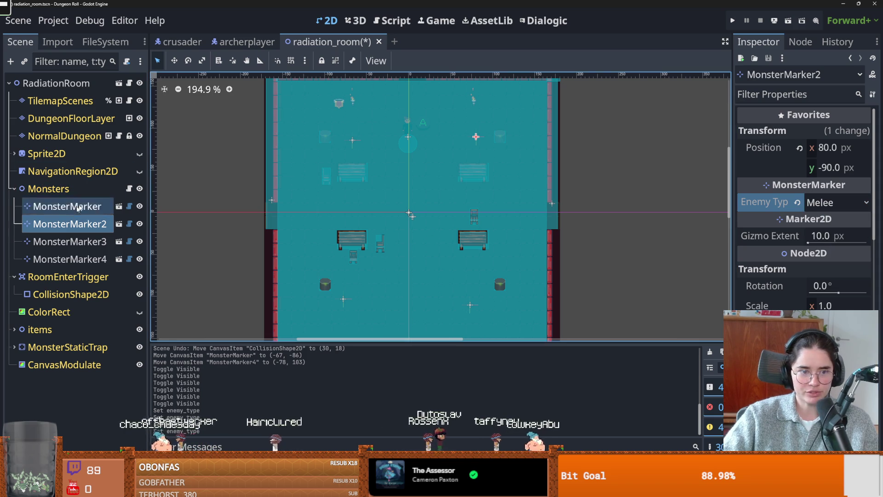
pyautogui.click(69, 241)
pyautogui.click(836, 202)
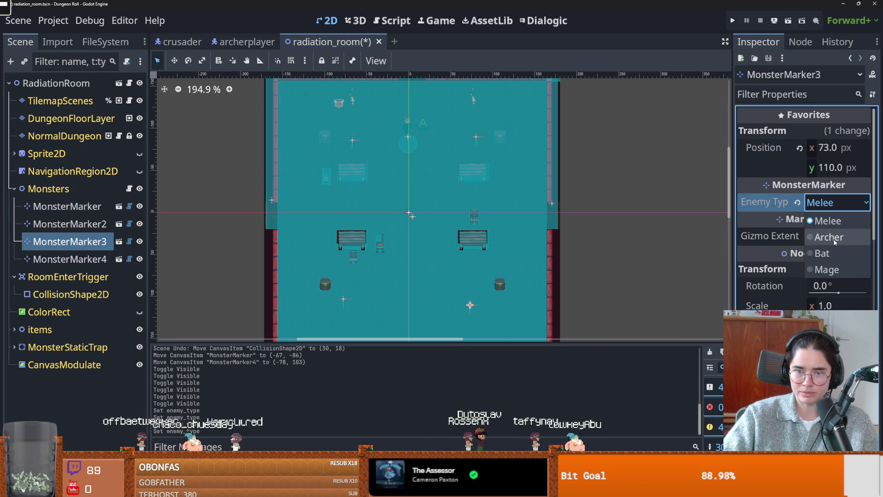
pyautogui.click(822, 253)
pyautogui.click(733, 20)
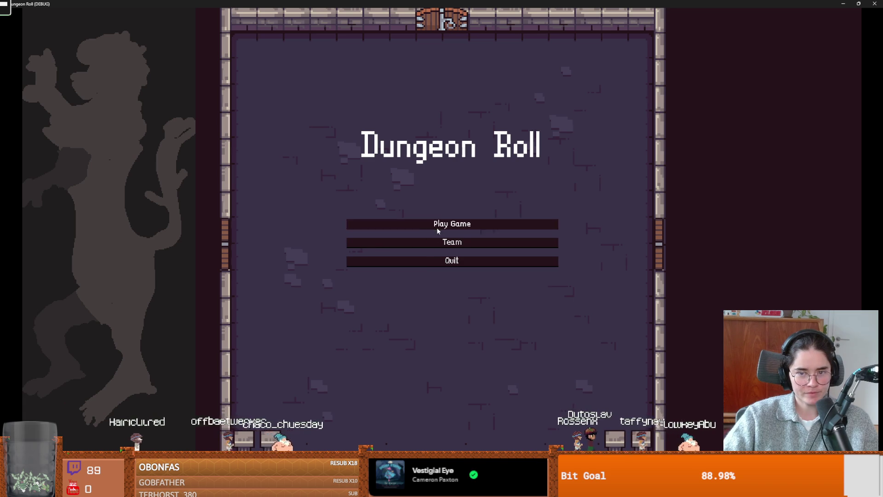
# Start a new game with the chosen character and move the knight around the starting room.
pyautogui.click(436, 225)
pyautogui.click(371, 188)
pyautogui.press('d')
pyautogui.press('a')
pyautogui.press('w')
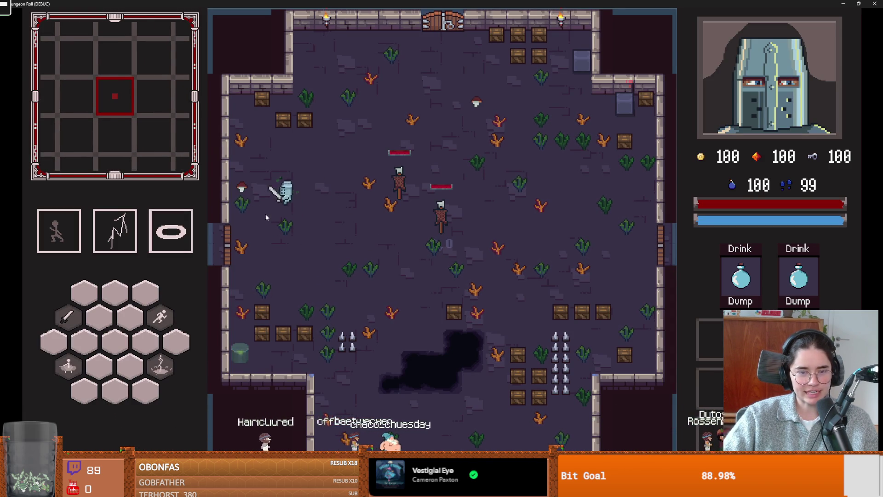
# Smash the crates, exit through the west door, and pick a room from the debug list.
pyautogui.press('w')
pyautogui.click(243, 133)
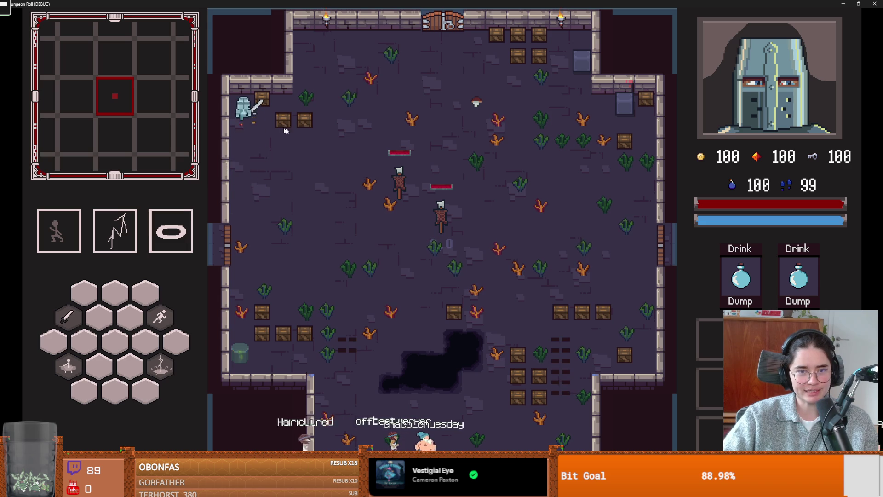
pyautogui.click(326, 146)
pyautogui.press('d')
pyautogui.press('s')
pyautogui.press('a')
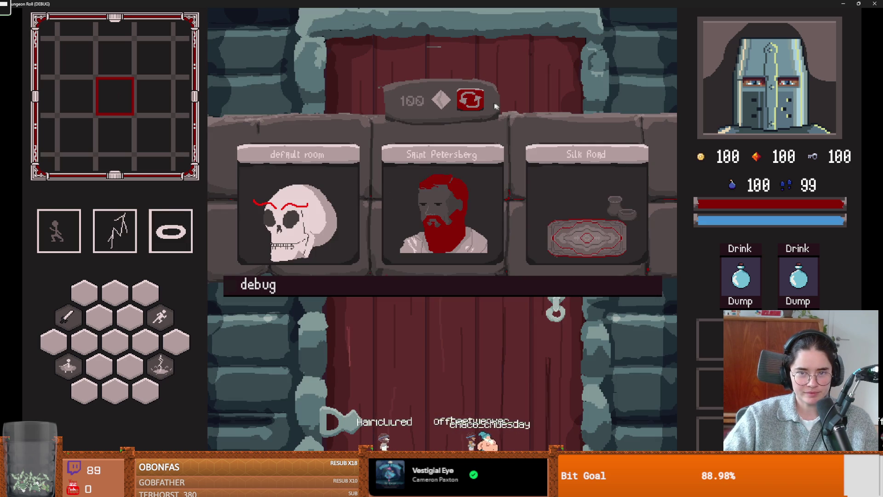
pyautogui.click(501, 285)
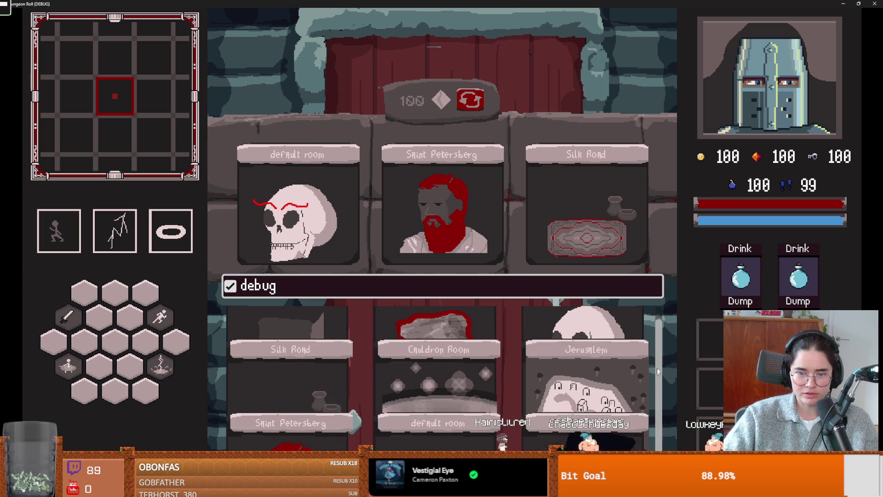
pyautogui.click(413, 324)
# Fight the skeletons around the room, dodging and drawing them into a cluster.
pyautogui.press('a')
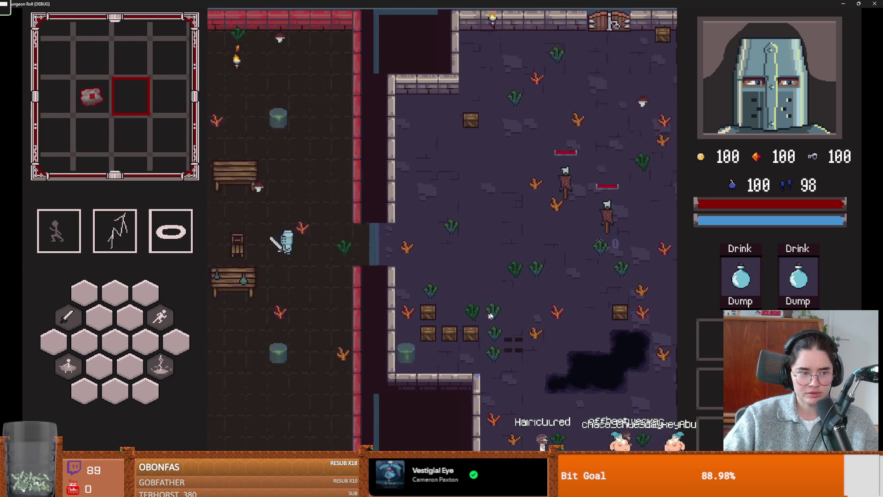
pyautogui.press('a')
pyautogui.press('s')
pyautogui.press('s')
pyautogui.press('d')
pyautogui.press('d')
pyautogui.press('d')
pyautogui.press('w')
pyautogui.press('d')
pyautogui.press('w')
pyautogui.press('w')
pyautogui.press('a')
pyautogui.press('a')
pyautogui.press('s')
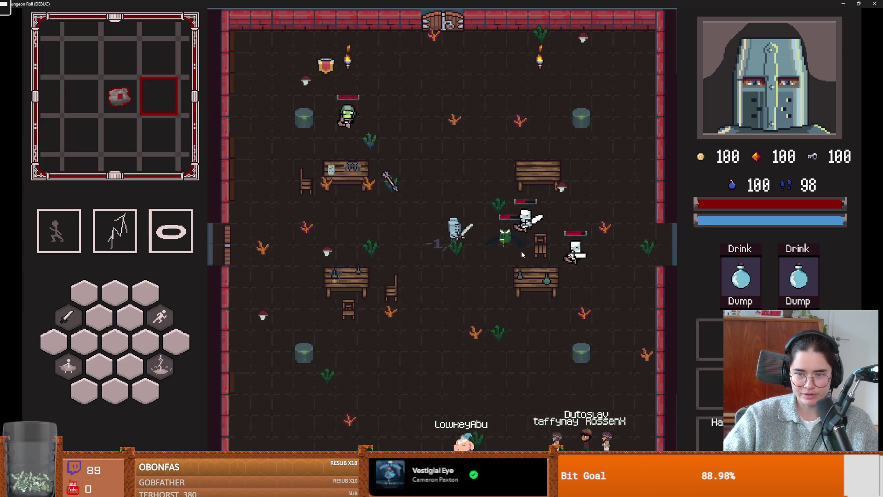
pyautogui.press('s')
pyautogui.press('a')
pyautogui.press('a')
pyautogui.press('s')
pyautogui.press('w')
pyautogui.press('a')
pyautogui.press('s')
pyautogui.press('d')
pyautogui.press('w')
pyautogui.press('w')
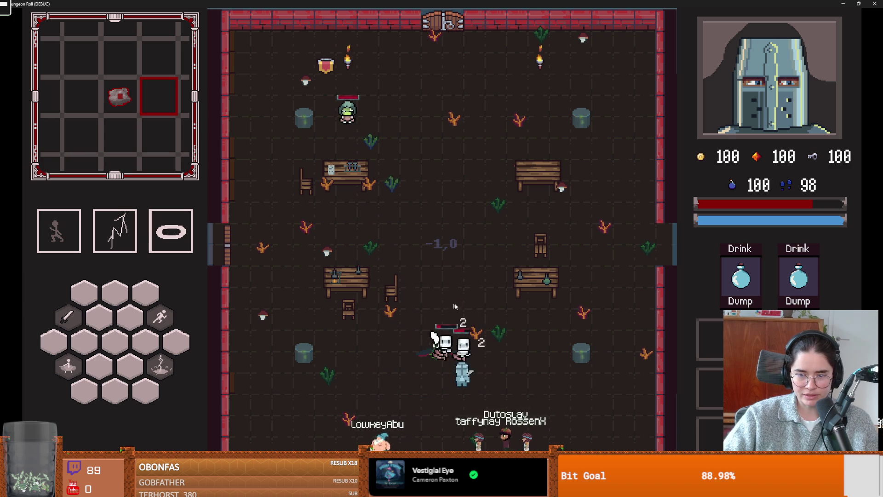
pyautogui.press('d')
pyautogui.press('d')
pyautogui.press('a')
pyautogui.press('d')
pyautogui.press('w')
pyautogui.press('a')
pyautogui.press('w')
pyautogui.press('a')
pyautogui.press('w')
pyautogui.press('a')
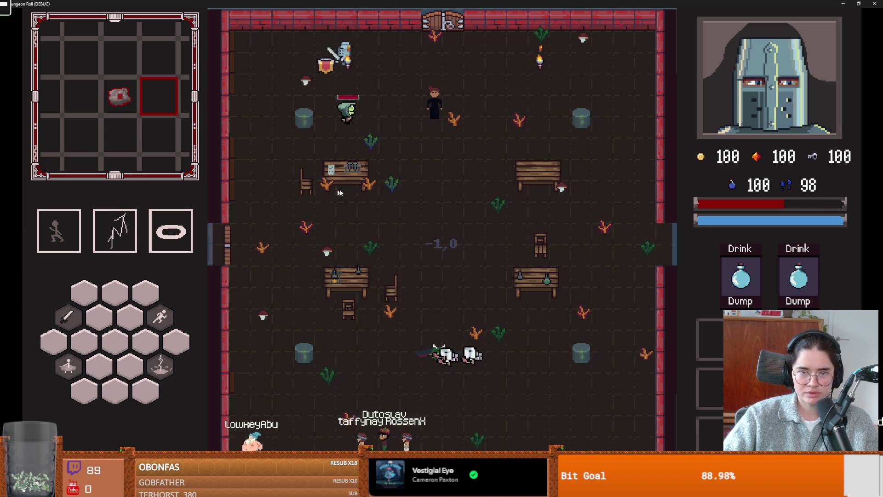
pyautogui.press('s')
# Collect the coin by the green-haired figure, then talk to the dark-robed NPC.
pyautogui.press('d')
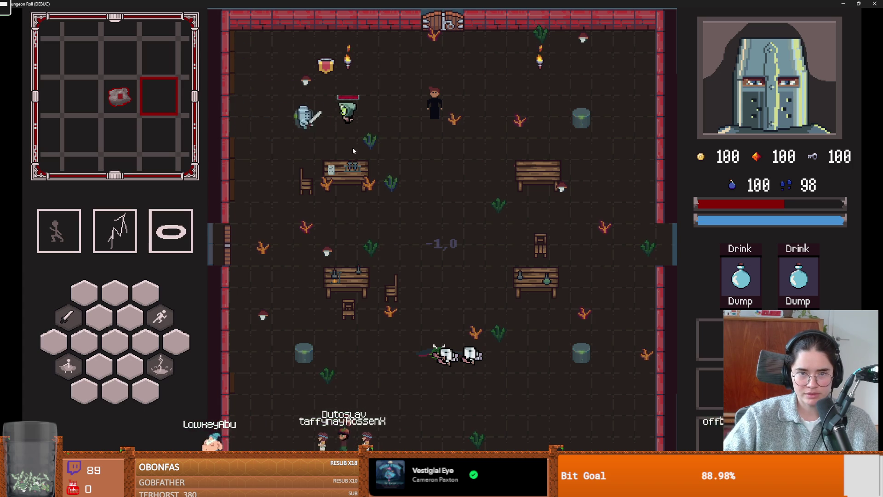
pyautogui.press('w')
pyautogui.press('a')
pyautogui.press('a')
pyautogui.press('s')
pyautogui.press('d')
pyautogui.press('w')
pyautogui.press('w')
pyautogui.press('d')
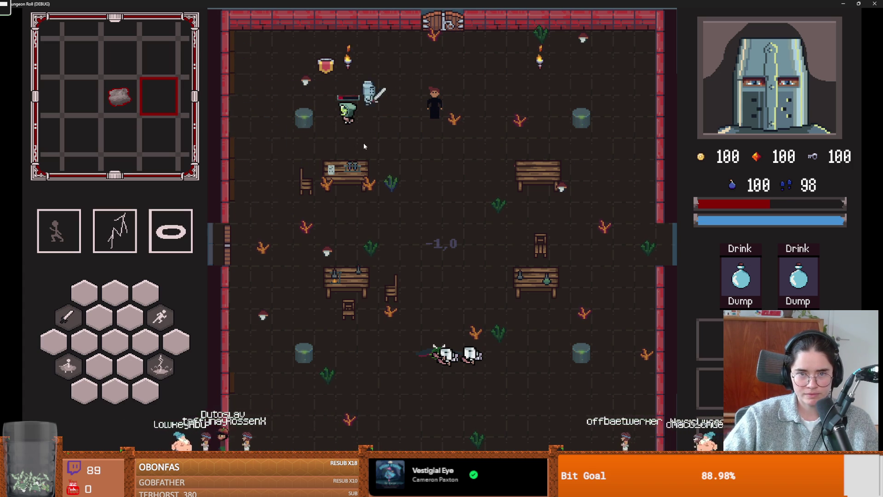
pyautogui.press('s')
pyautogui.press('a')
pyautogui.press('w')
pyautogui.press('a')
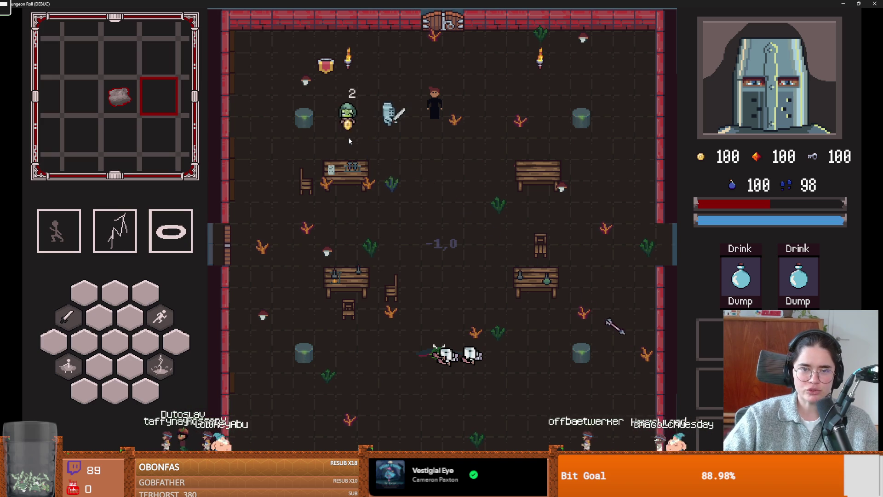
pyautogui.press('d')
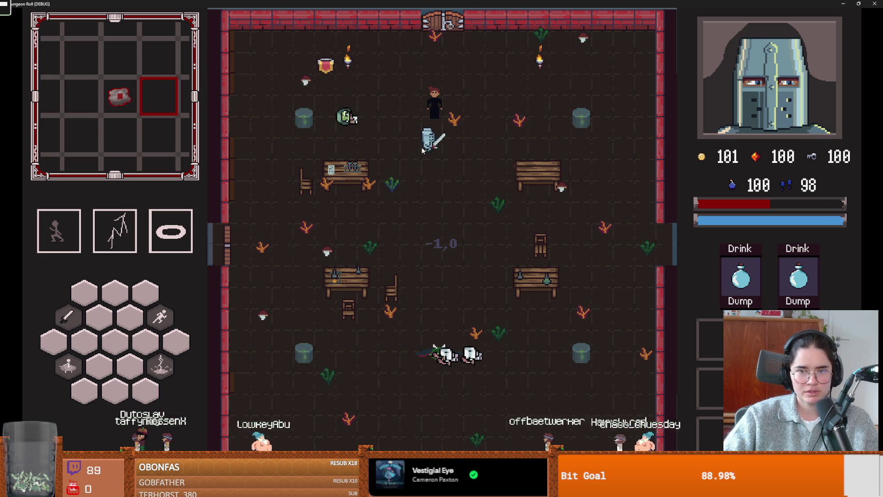
pyautogui.press('e')
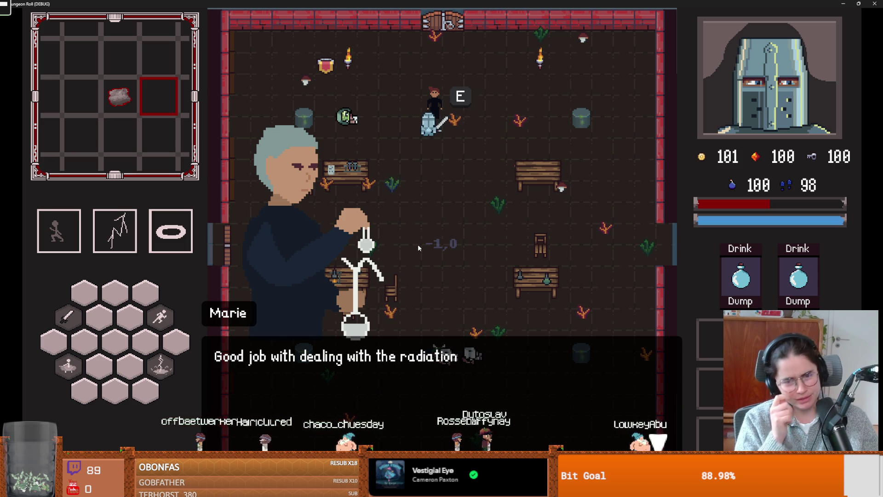
# Finish the dialogue, take the Radiant Strike upgrade, and cast the lightning ability.
pyautogui.click(377, 272)
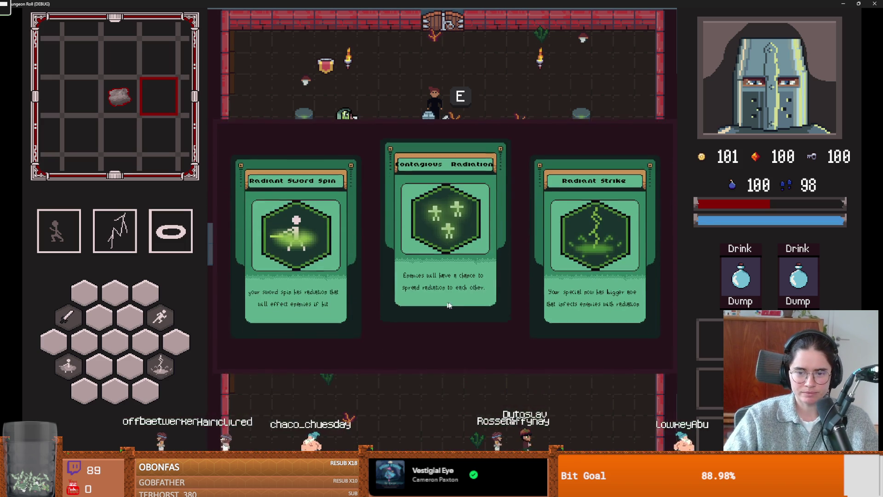
pyautogui.click(569, 238)
pyautogui.press('Tab')
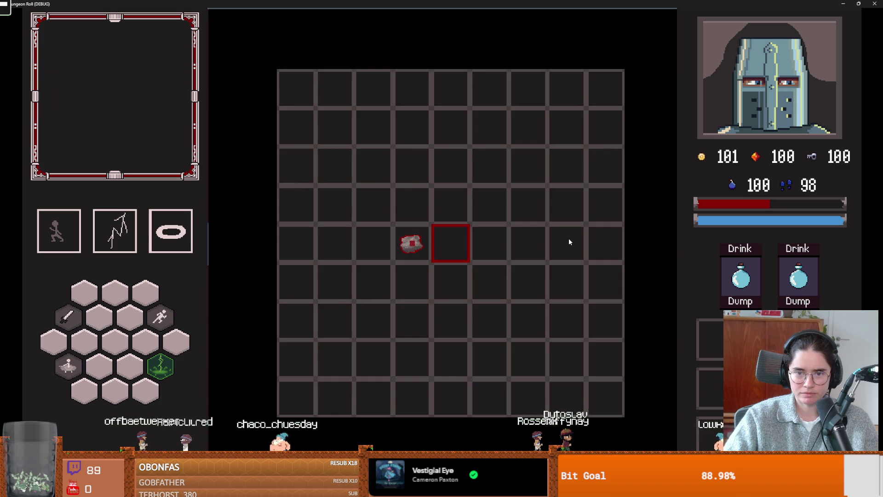
pyautogui.press('a')
pyautogui.press('2')
pyautogui.press('2')
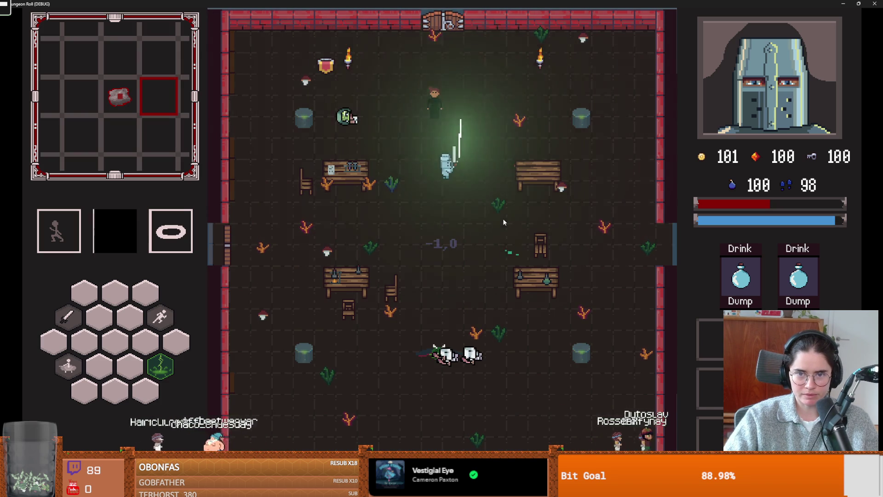
# Leave through the top door into a default room and leap onto the chest platform.
pyautogui.press('w')
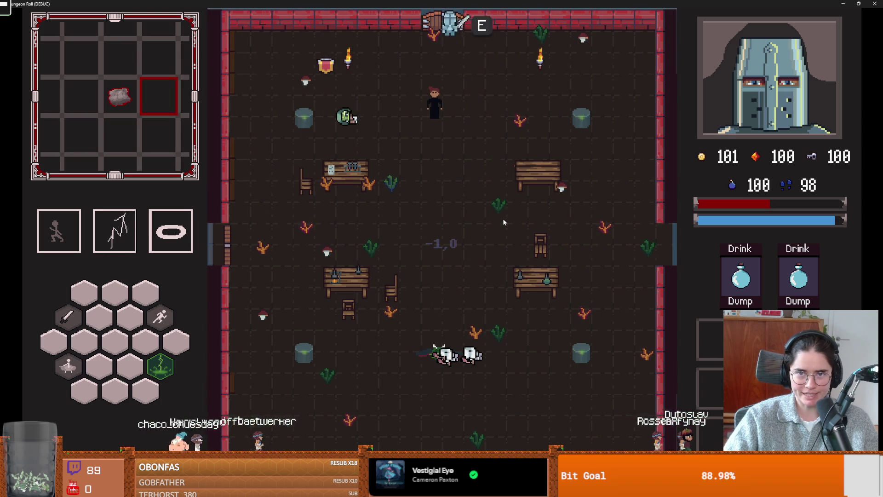
pyautogui.press('e')
pyautogui.click(441, 207)
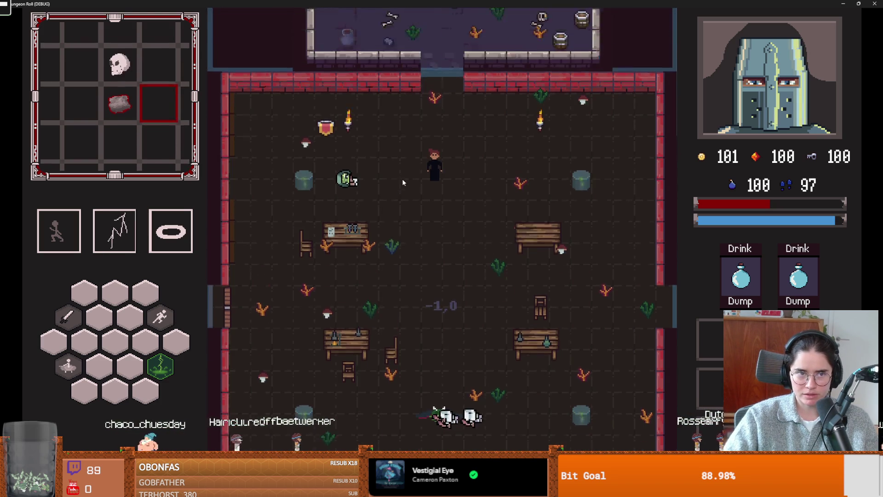
pyautogui.press('w')
pyautogui.press('space')
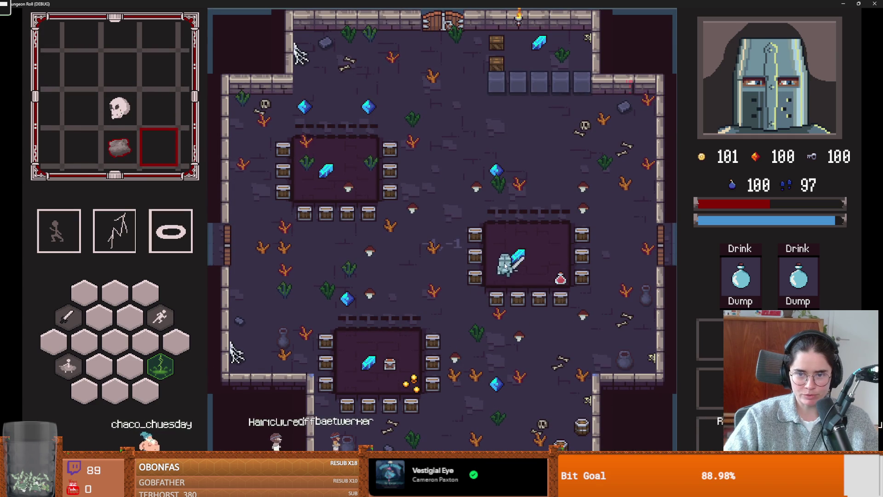
# Shrink the game window and stop the debug run.
pyautogui.press('w')
pyautogui.press('a')
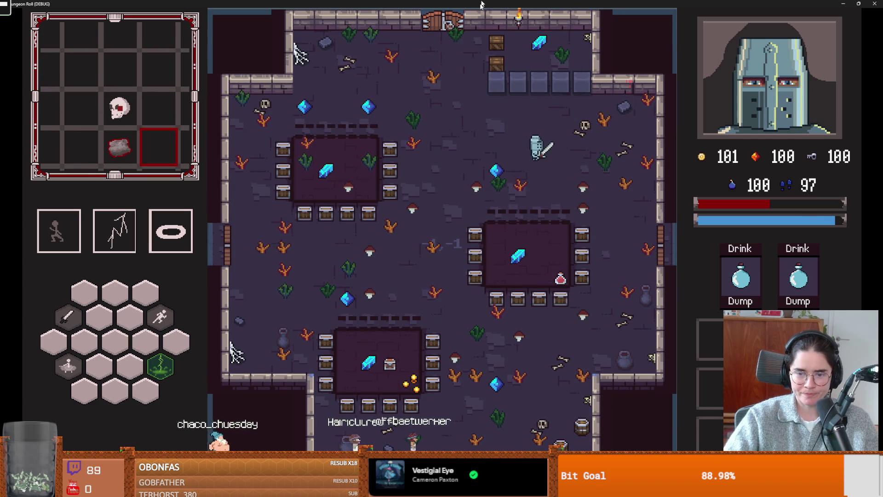
pyautogui.press('super+Down')
pyautogui.click(543, 237)
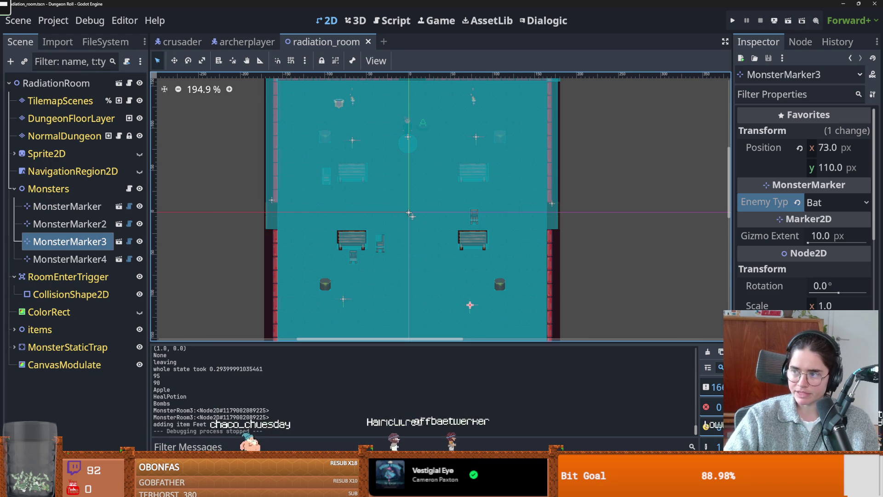
pyautogui.hotkey('alt', 'Tab')
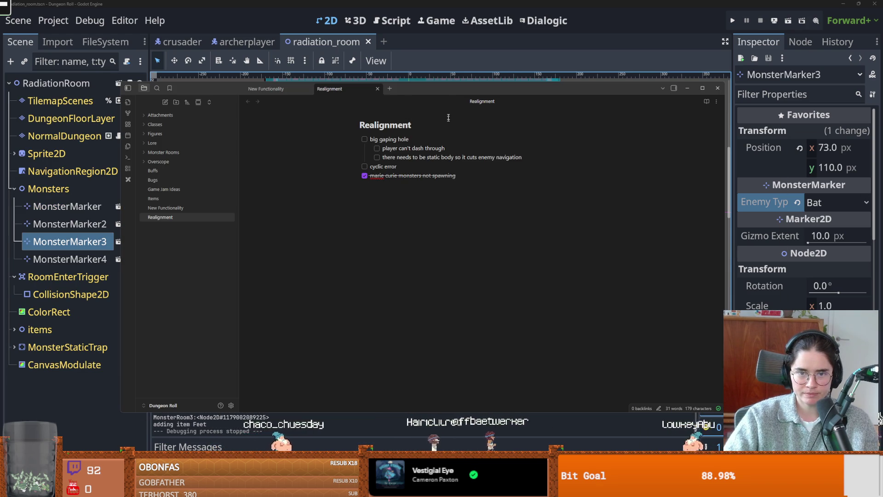
pyautogui.hotkey('alt', 'Tab')
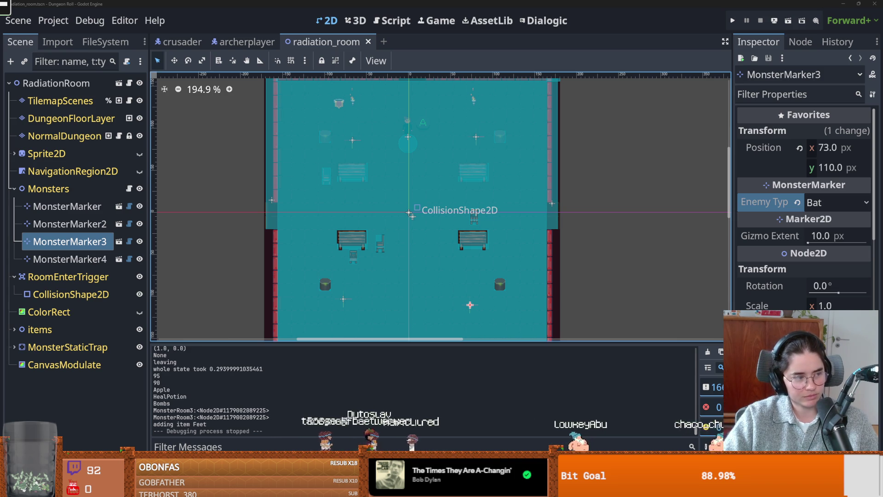
# Check the runtime error list and start a new FileSystem search, briefly viewing the archerplayer scene.
pyautogui.scroll(2, 212, 272)
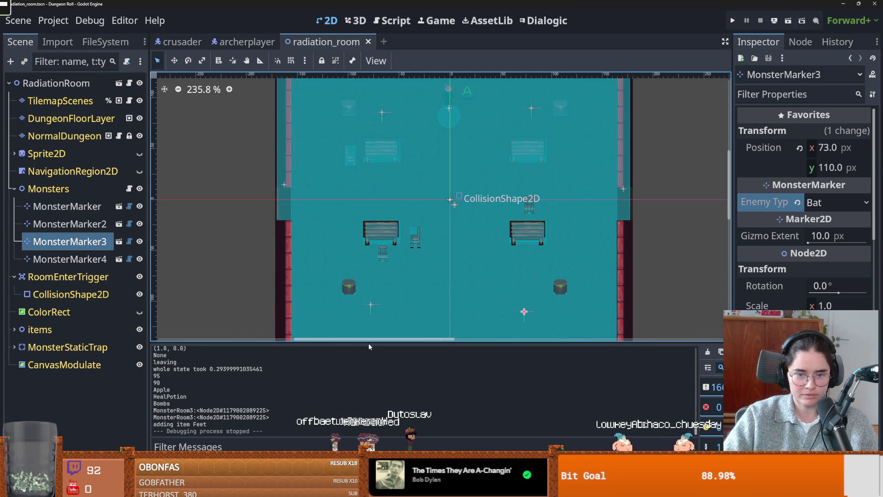
pyautogui.click(237, 352)
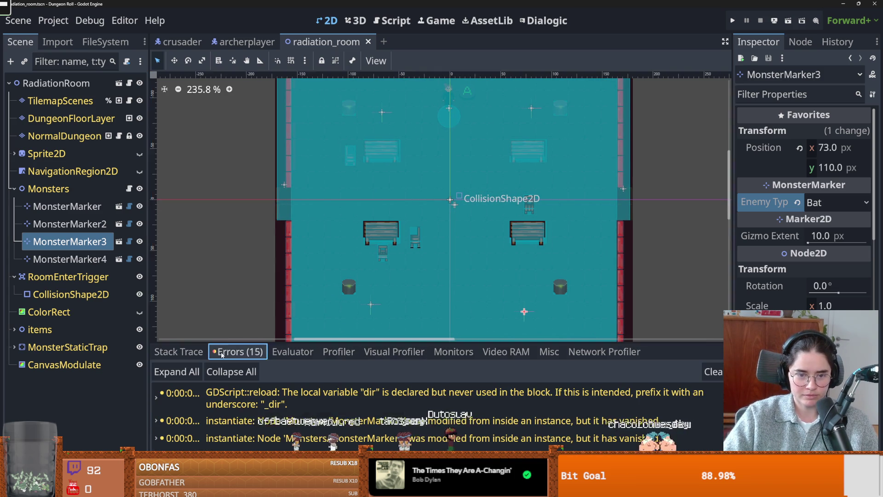
pyautogui.scroll(-3, 514, 420)
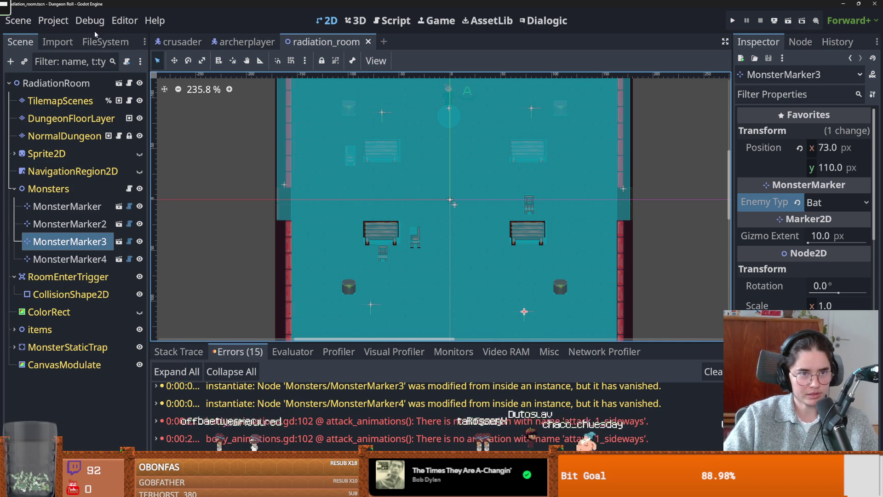
pyautogui.click(106, 42)
pyautogui.click(61, 81)
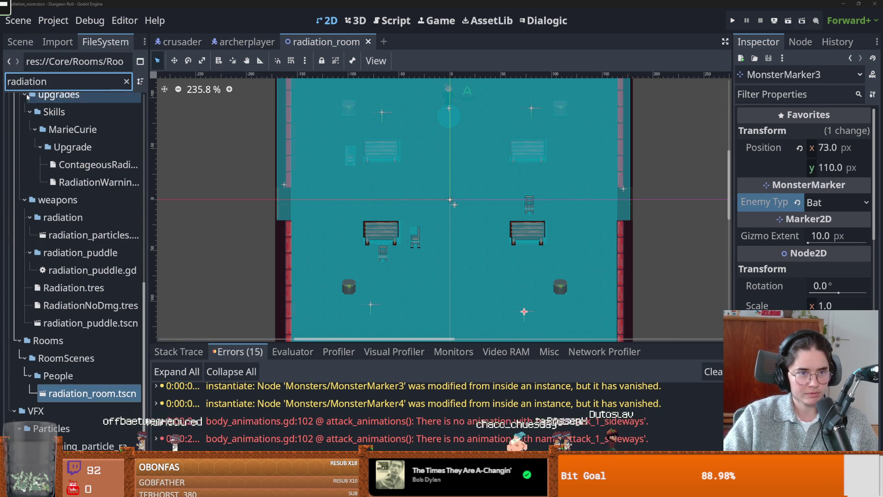
pyautogui.hotkey('ctrl', 'a')
pyautogui.write('n')
pyautogui.press('BackSpace')
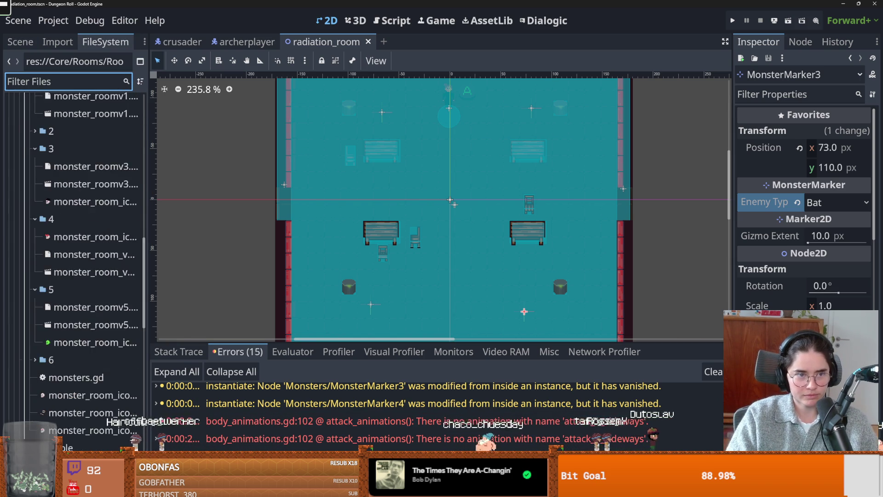
pyautogui.write('en')
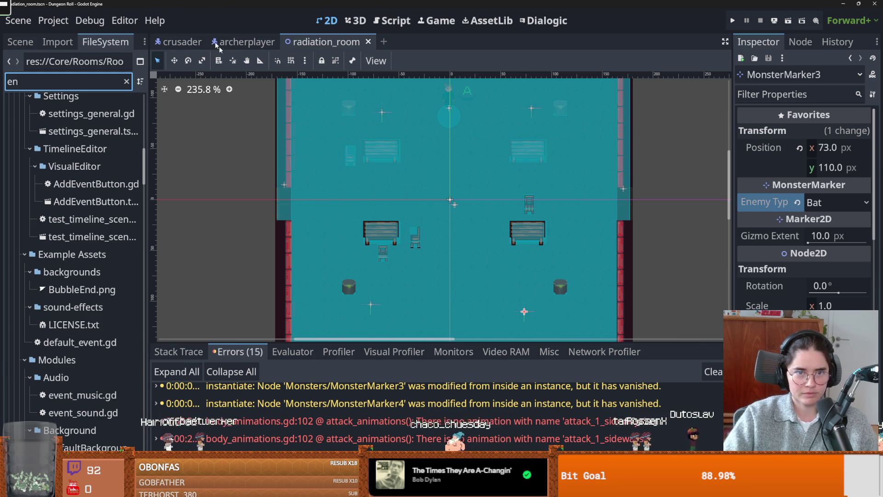
pyautogui.click(243, 41)
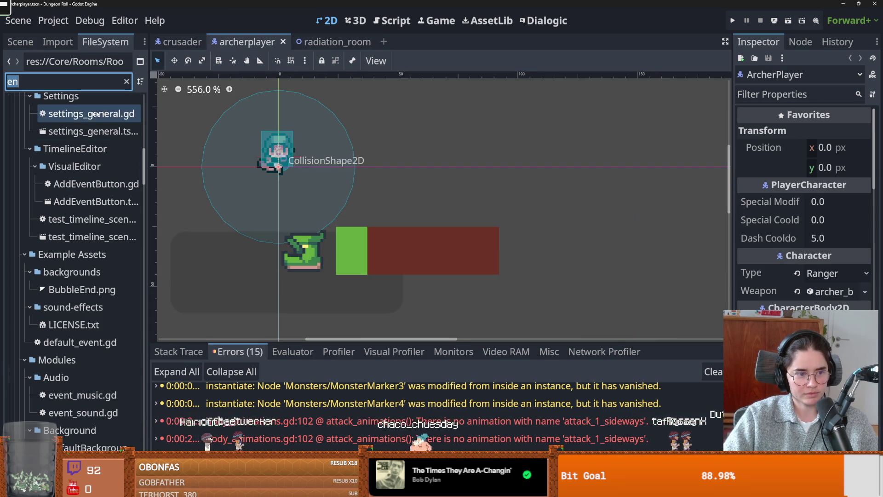
# Filter the FileSystem for 'bab' and open Babat.tscn.
pyautogui.press('BackSpace')
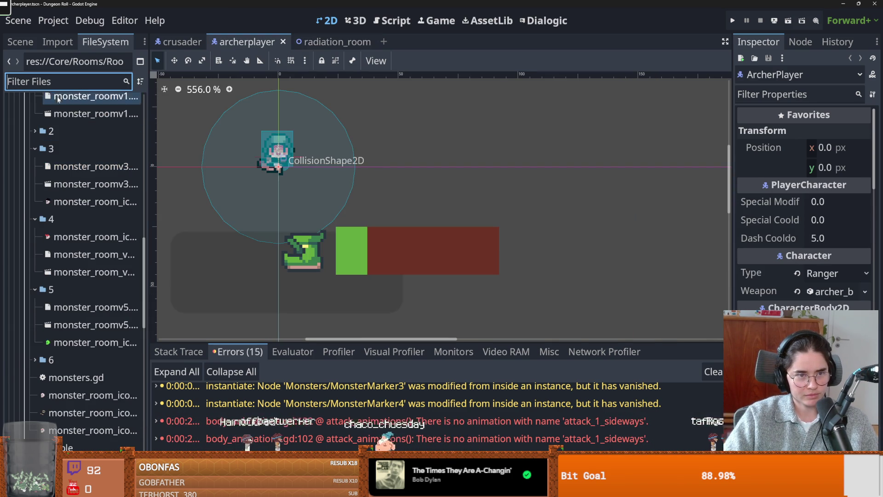
pyautogui.scroll(15, 101, 272)
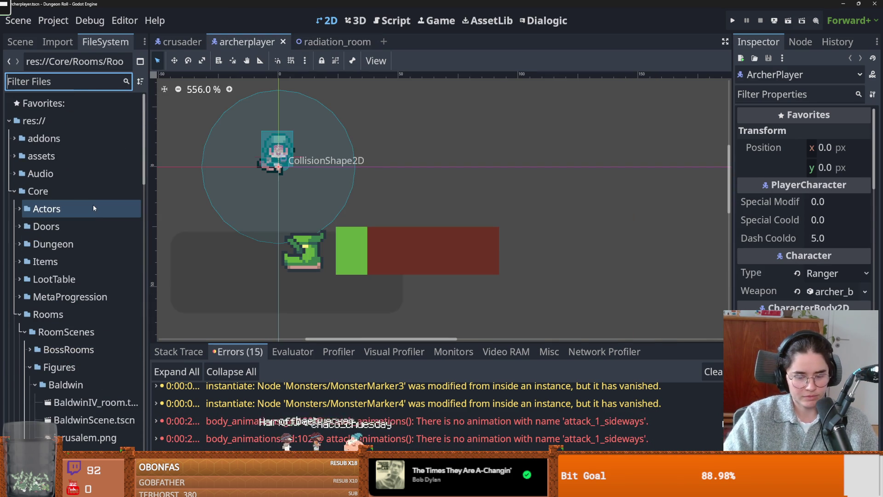
pyautogui.write('me')
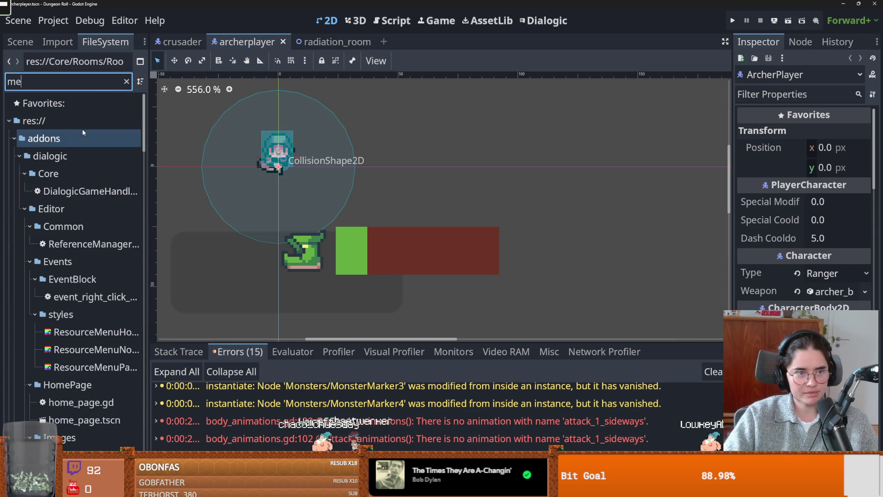
pyautogui.scroll(-10, 73, 138)
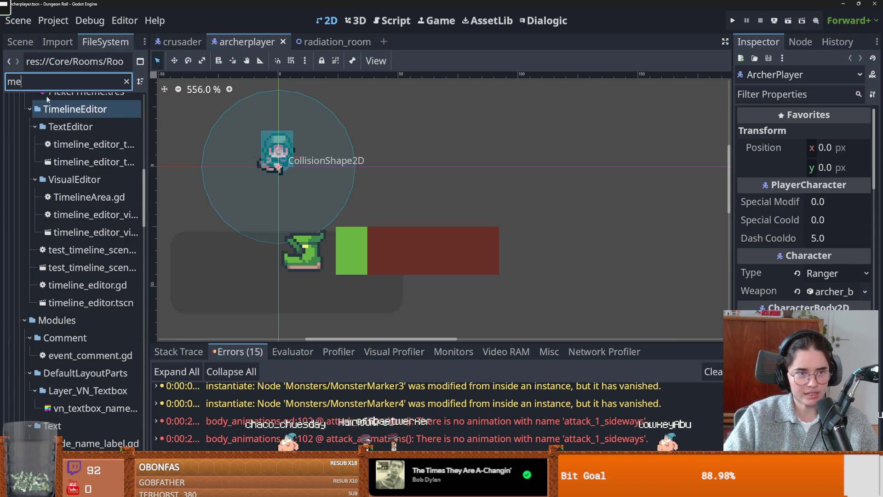
pyautogui.press('BackSpace')
pyautogui.press('BackSpace')
pyautogui.write('bab')
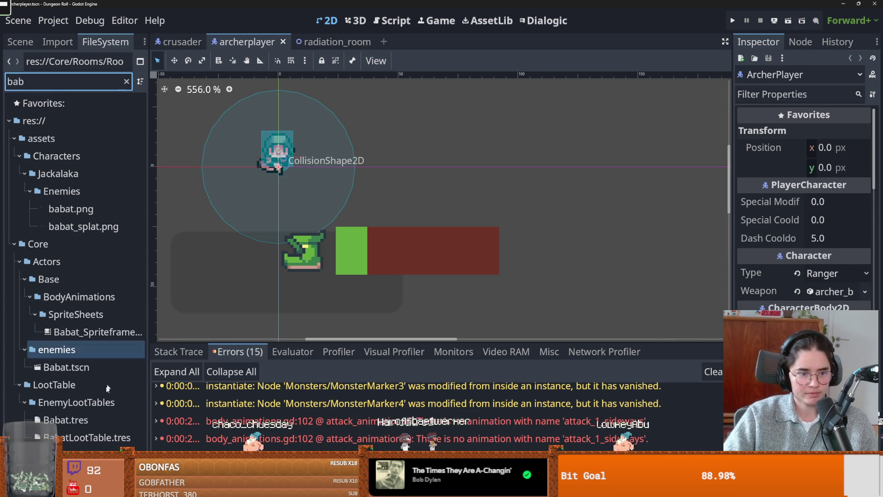
pyautogui.doubleClick(66, 367)
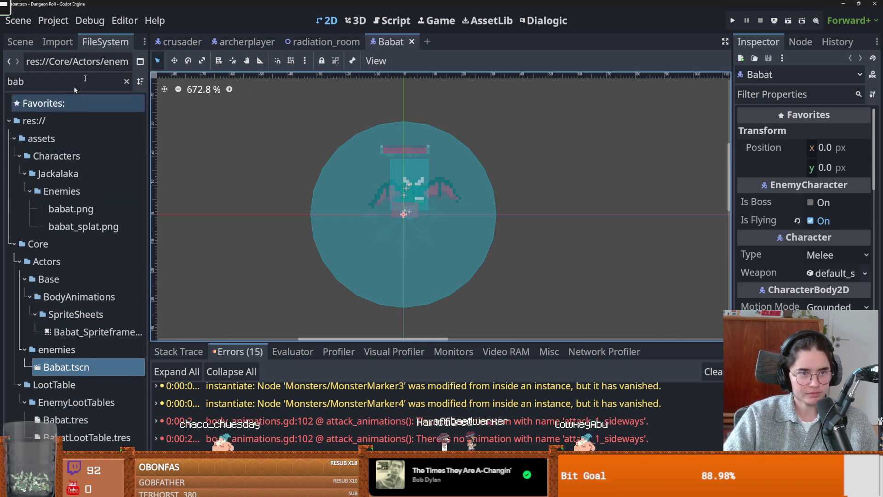
# Collapse StateMachine in Babat's scene tree and open the BodyAnimations sub-scene.
pyautogui.click(20, 42)
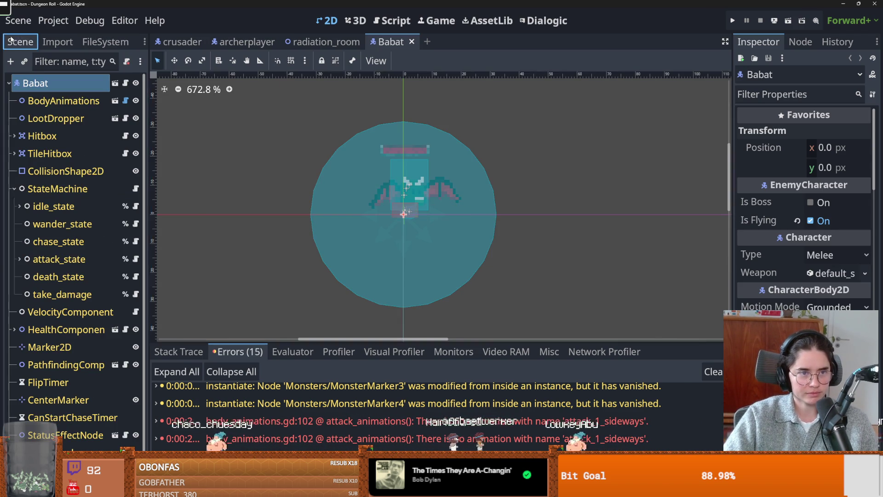
pyautogui.click(10, 189)
pyautogui.moveTo(149, 216); pyautogui.dragTo(188, 216)
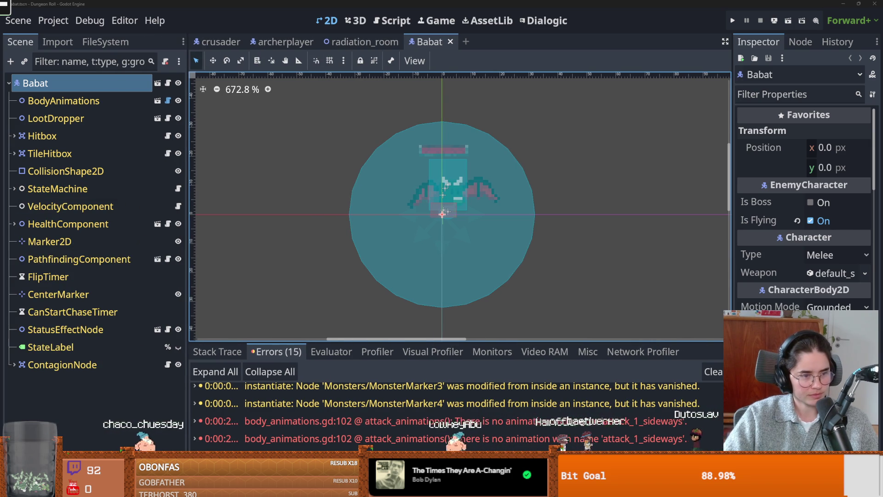
pyautogui.click(157, 101)
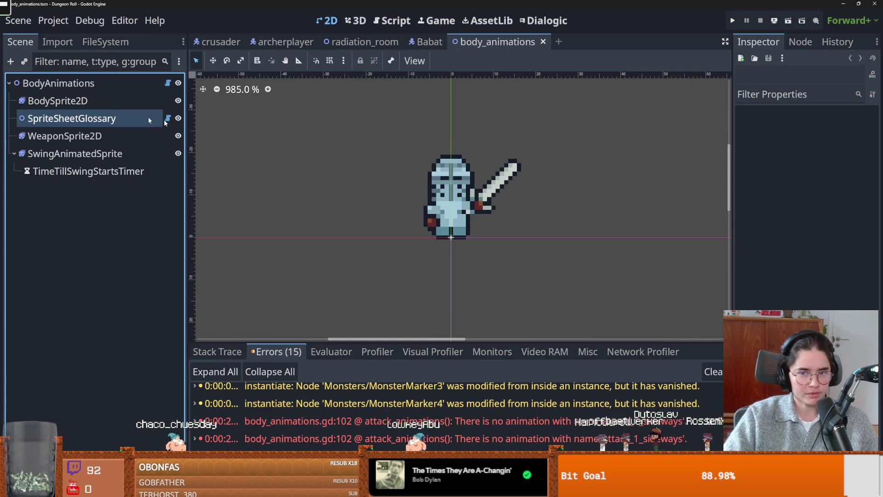
# Open body_animations.gd and highlight every use of weapon_sprite_2d.
pyautogui.click(167, 83)
pyautogui.scroll(-4, 377, 276)
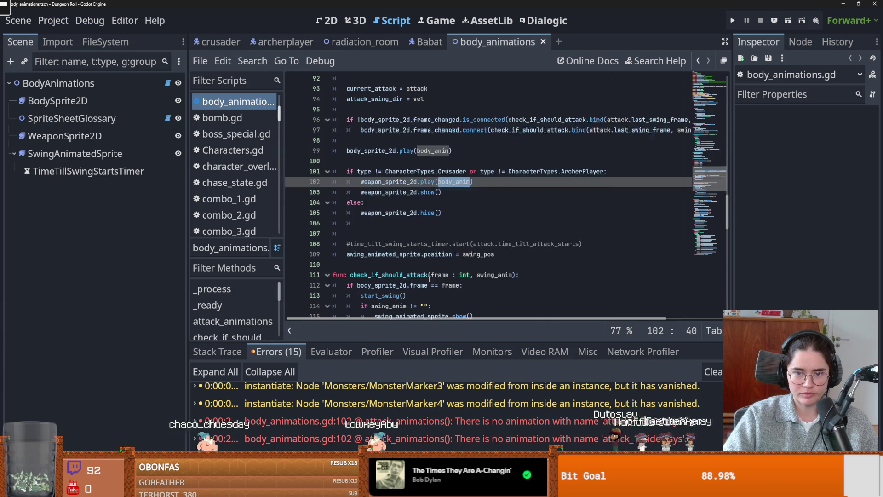
pyautogui.scroll(1, 416, 229)
pyautogui.click(417, 226)
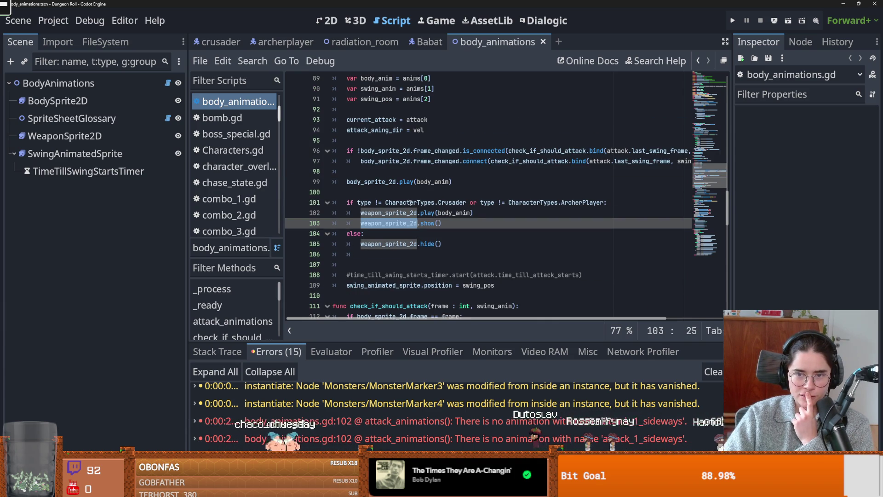
# Examine the character-type check and the weapon play and hide calls on lines 101–105.
pyautogui.click(364, 203)
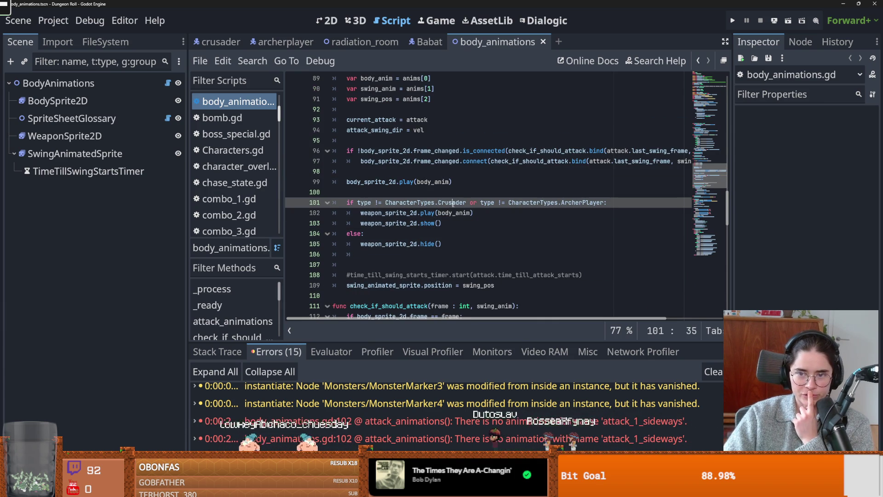
pyautogui.moveTo(372, 214); pyautogui.dragTo(454, 218)
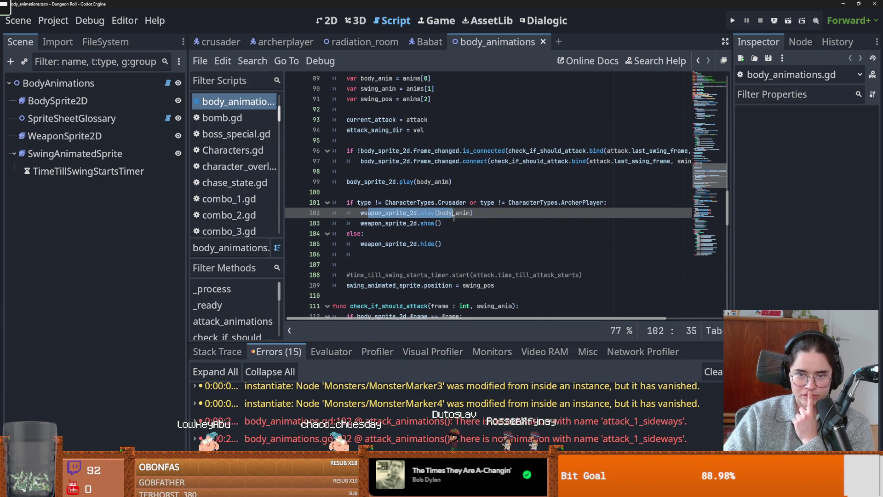
pyautogui.click(454, 227)
pyautogui.moveTo(361, 244); pyautogui.dragTo(433, 244)
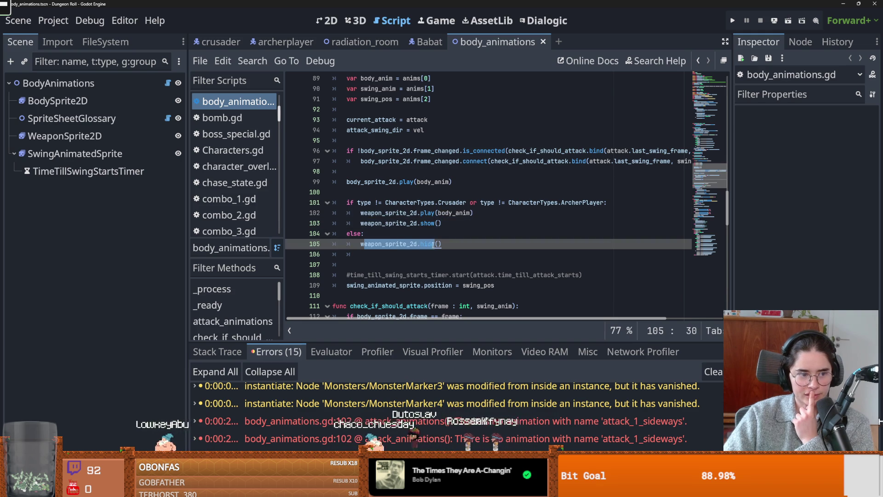
pyautogui.scroll(5, 391, 266)
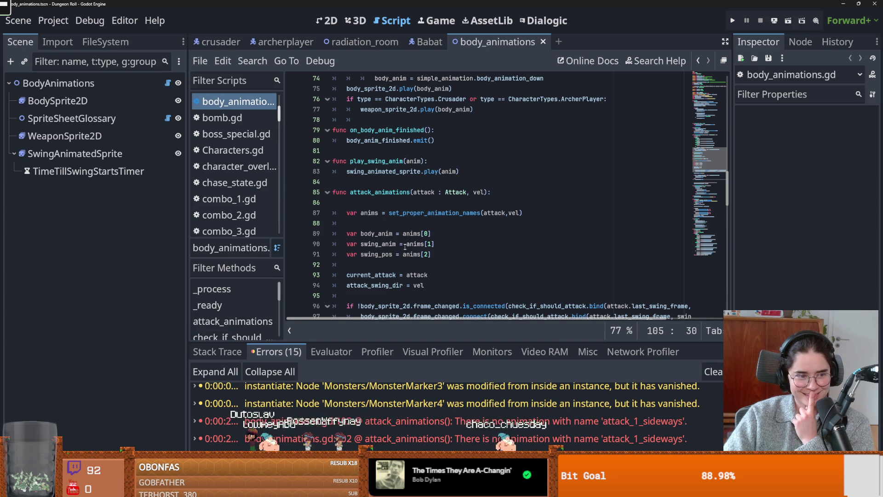
pyautogui.moveTo(409, 243)
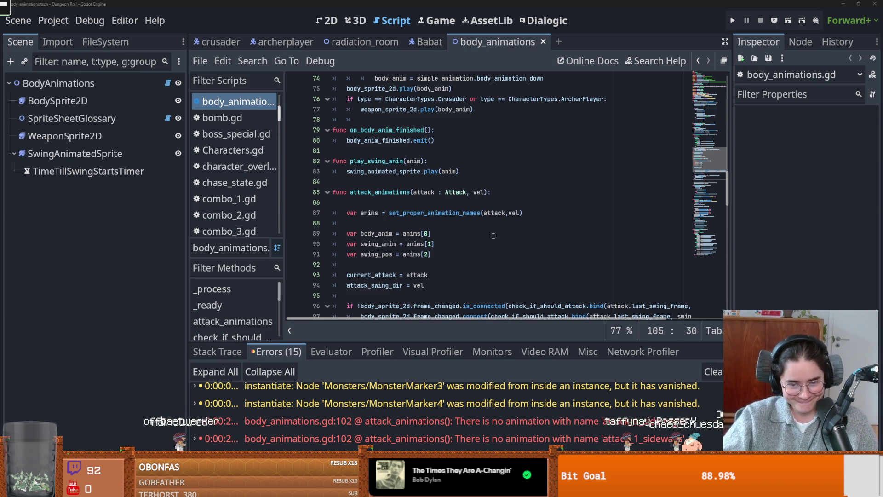
pyautogui.click(487, 273)
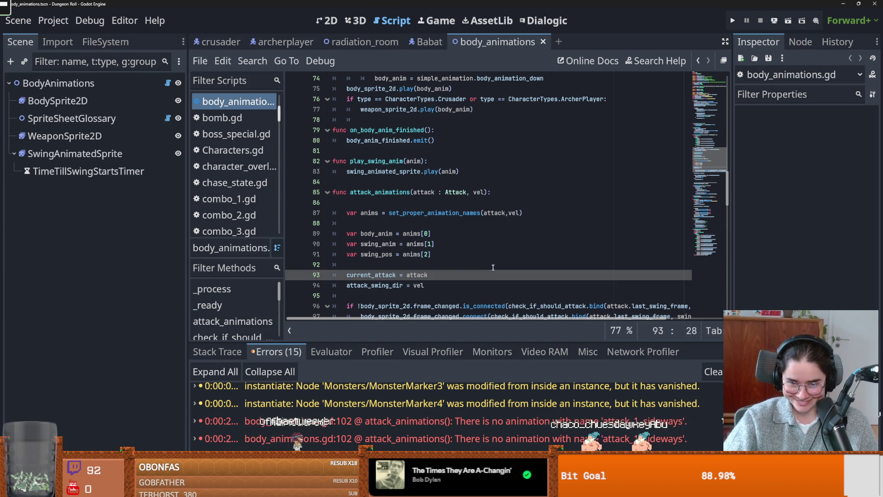
# Save the scene and move to the start of attack_animations.
pyautogui.press('Up')
pyautogui.hotkey('ctrl', 's')
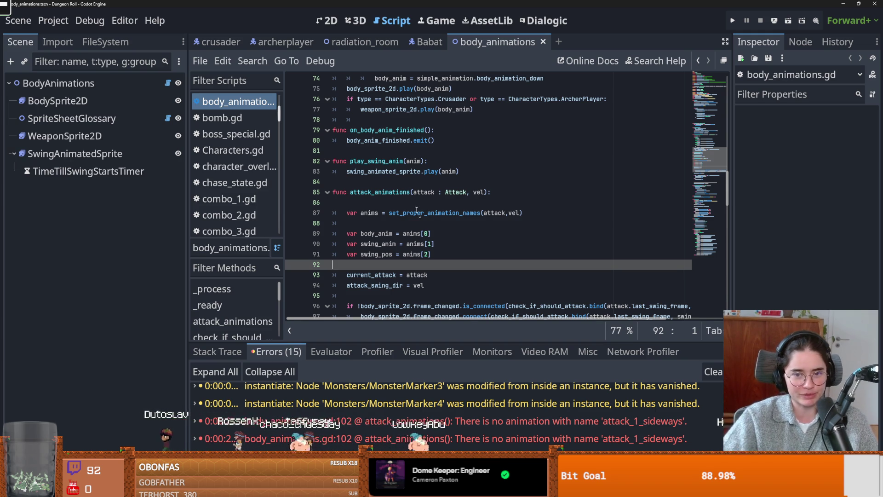
pyautogui.click(375, 224)
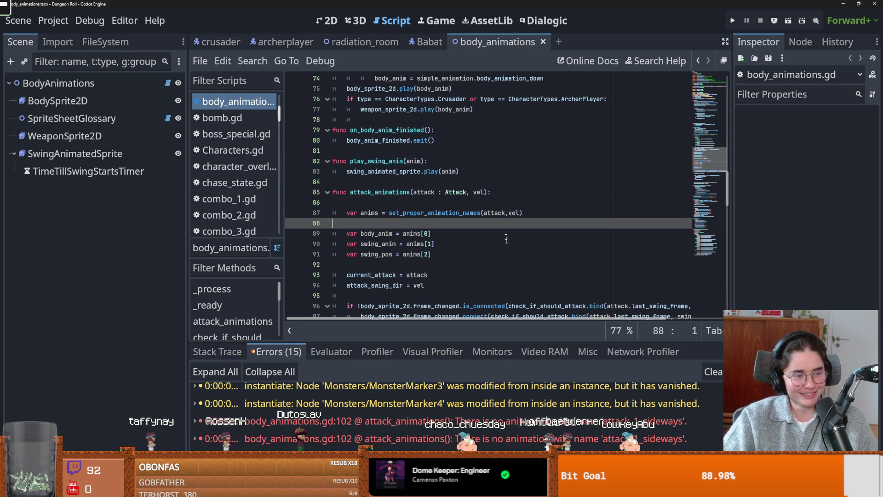
pyautogui.click(376, 202)
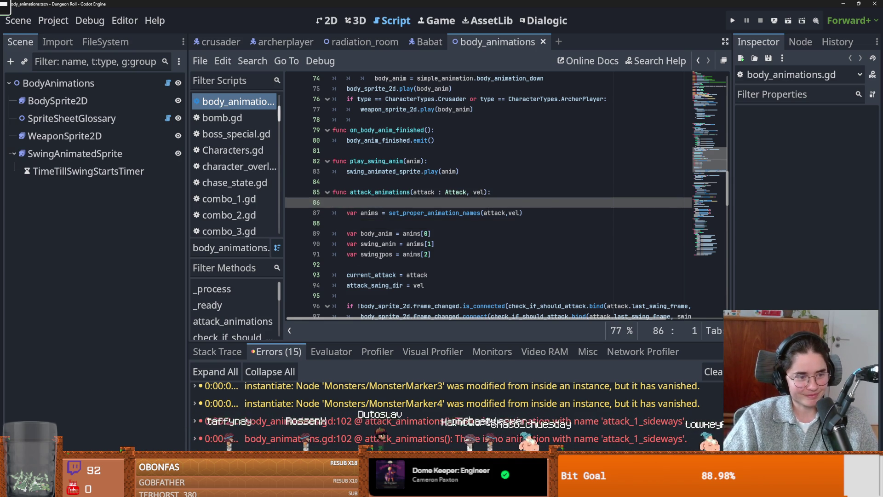
# Select the weapon-sprite type check on lines 101–106, then scroll up to the match(type) block in _ready().
pyautogui.scroll(-1, 401, 258)
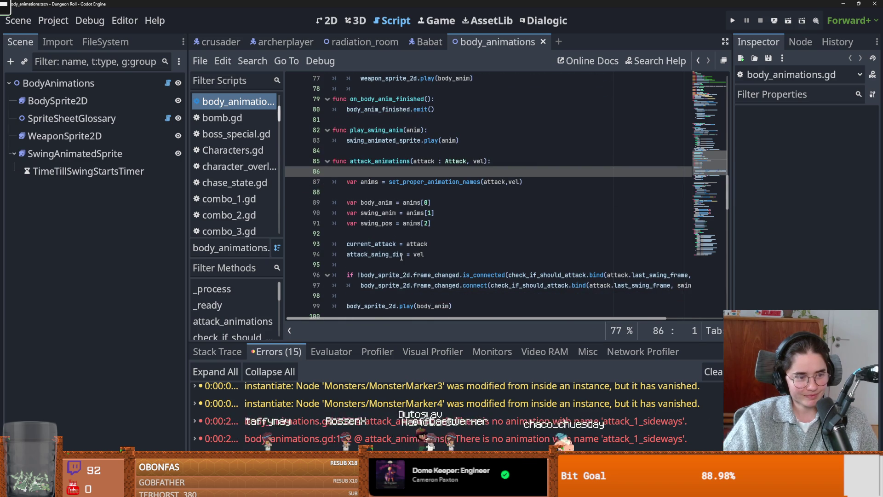
pyautogui.scroll(1, 401, 257)
pyautogui.moveTo(411, 260)
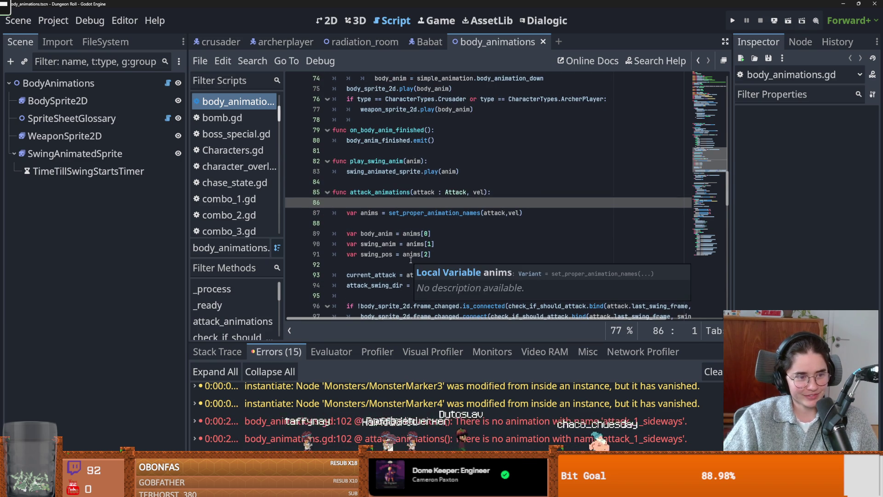
pyautogui.scroll(-2, 411, 260)
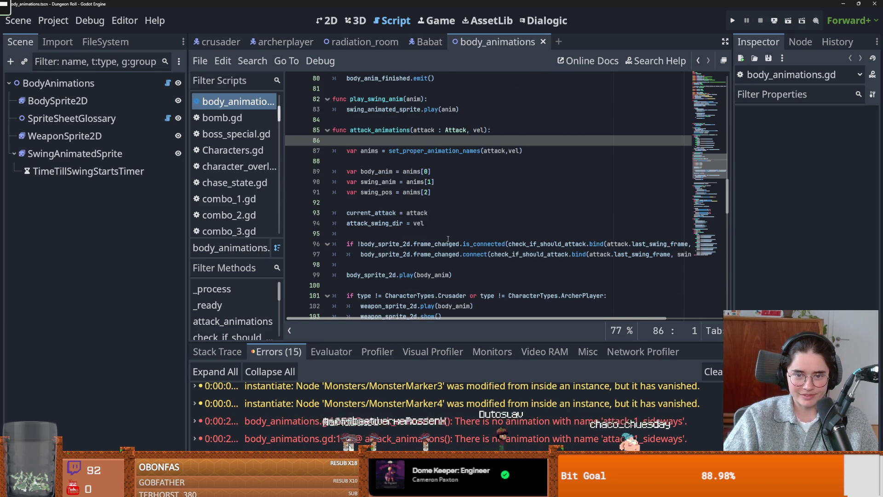
pyautogui.scroll(-4, 447, 237)
pyautogui.moveTo(450, 231)
pyautogui.mouseDown()
pyautogui.moveTo(302, 171)
pyautogui.moveTo(361, 182)
pyautogui.mouseUp()
pyautogui.moveTo(730, 212)
pyautogui.mouseDown()
pyautogui.moveTo(720, 113)
pyautogui.moveTo(716, 131)
pyautogui.mouseUp()
pyautogui.doubleClick(417, 164)
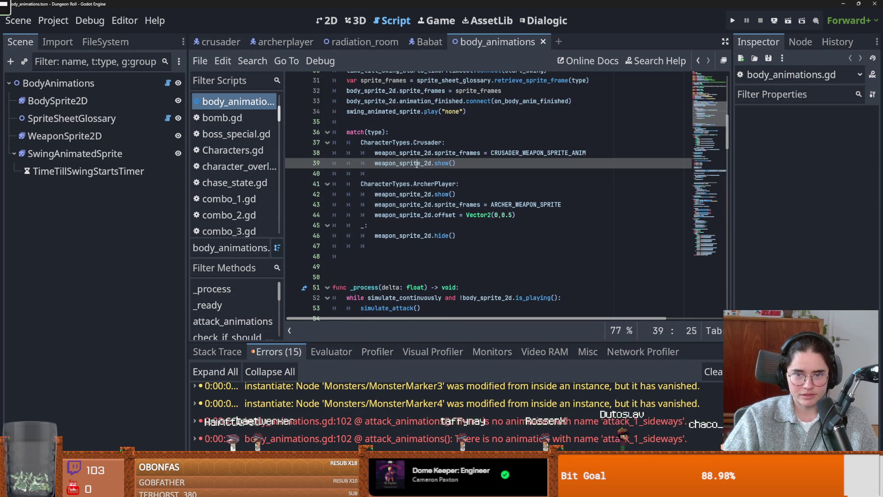
pyautogui.click(453, 164)
pyautogui.click(426, 205)
pyautogui.doubleClick(421, 235)
pyautogui.scroll(8, 422, 226)
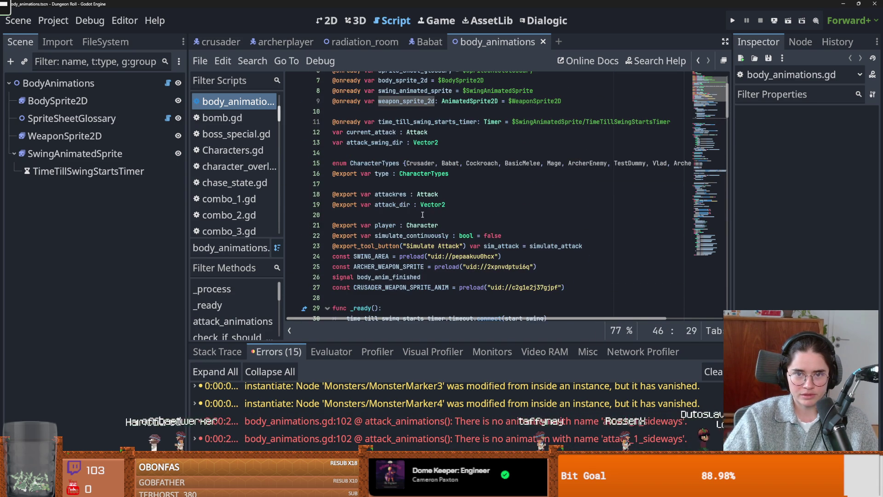
pyautogui.click(99, 84)
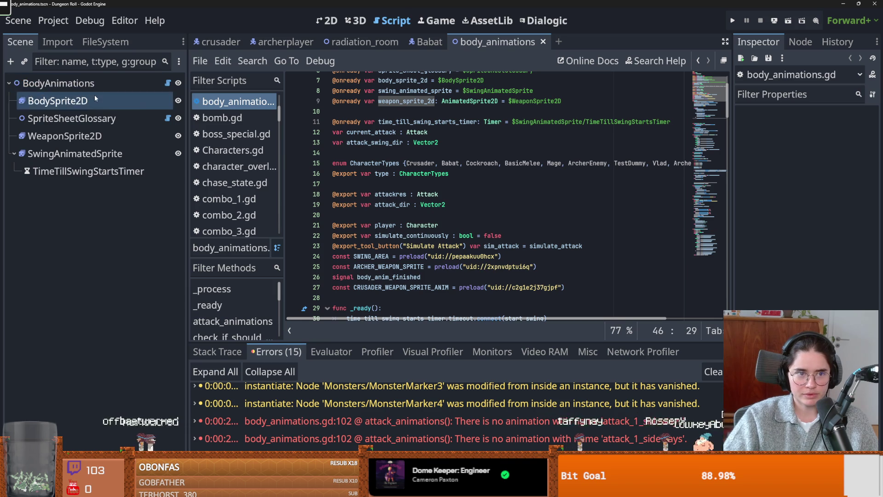
pyautogui.doubleClick(92, 83)
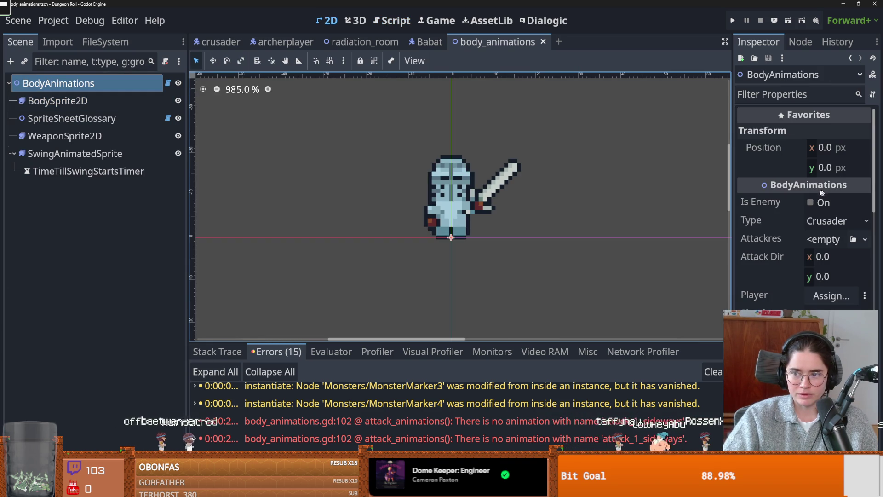
pyautogui.click(421, 41)
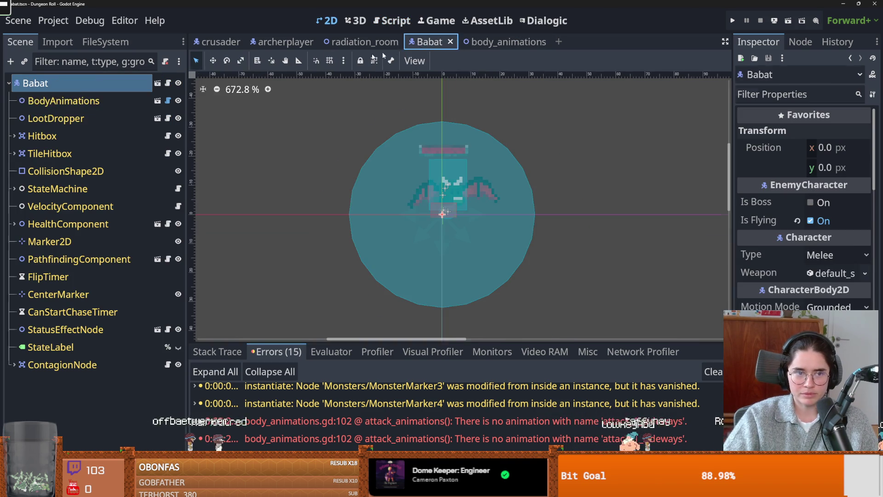
pyautogui.click(107, 107)
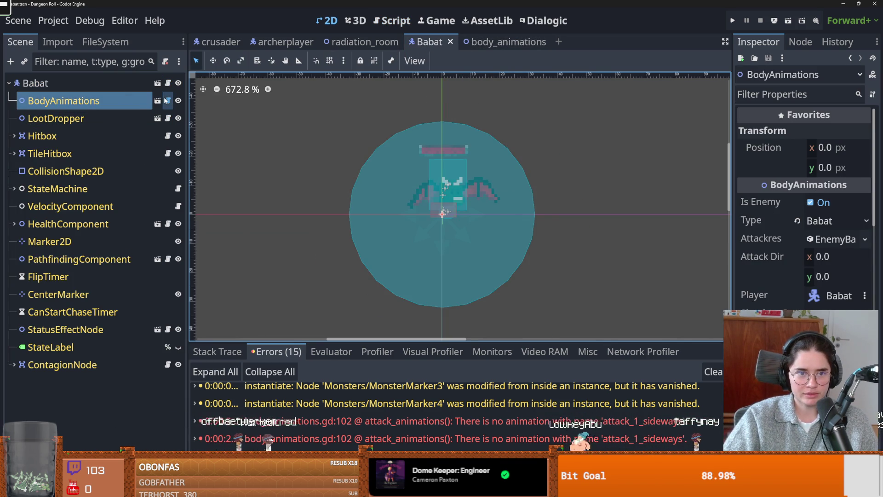
pyautogui.click(168, 101)
pyautogui.scroll(-10, 376, 154)
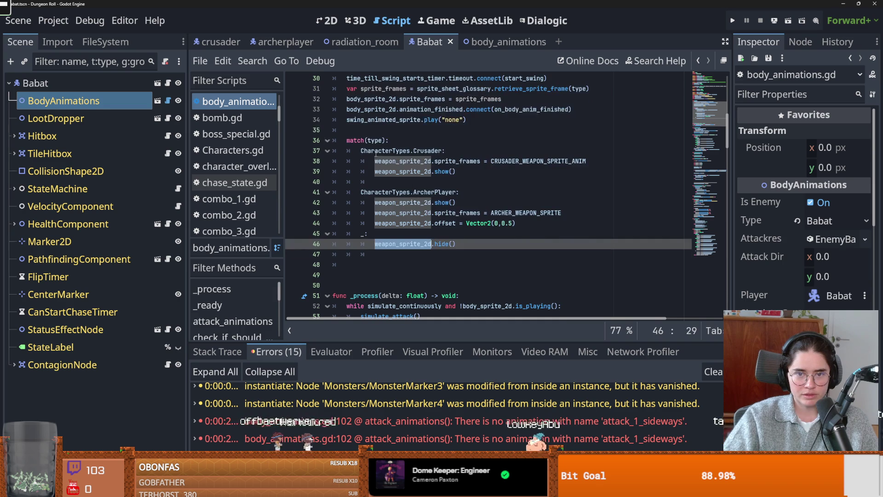
pyautogui.click(373, 140)
pyautogui.scroll(-10, 414, 197)
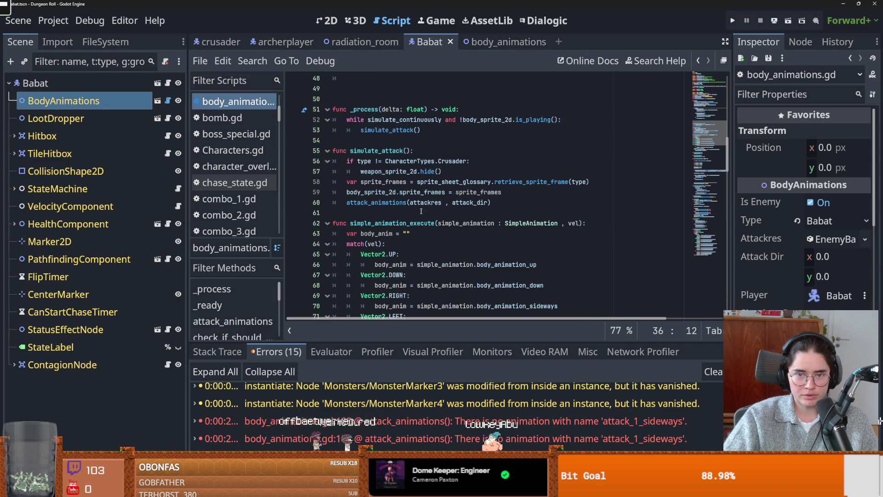
pyautogui.scroll(-1, 421, 209)
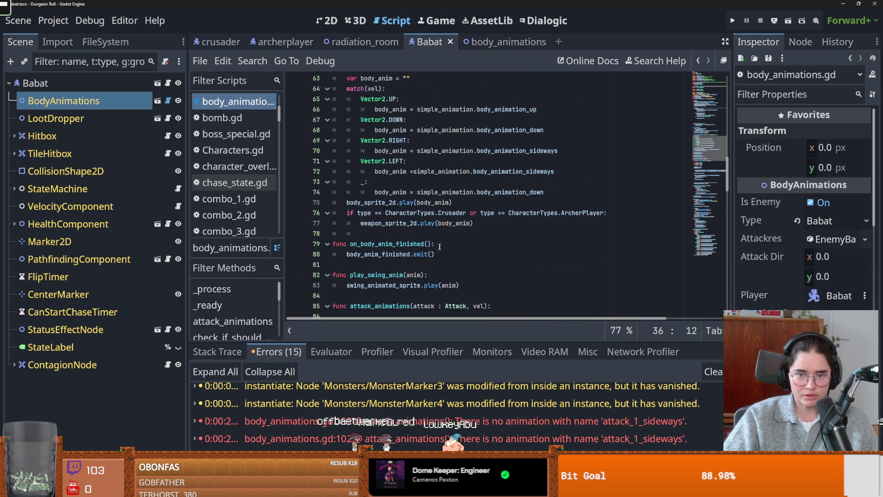
pyautogui.scroll(5, 399, 225)
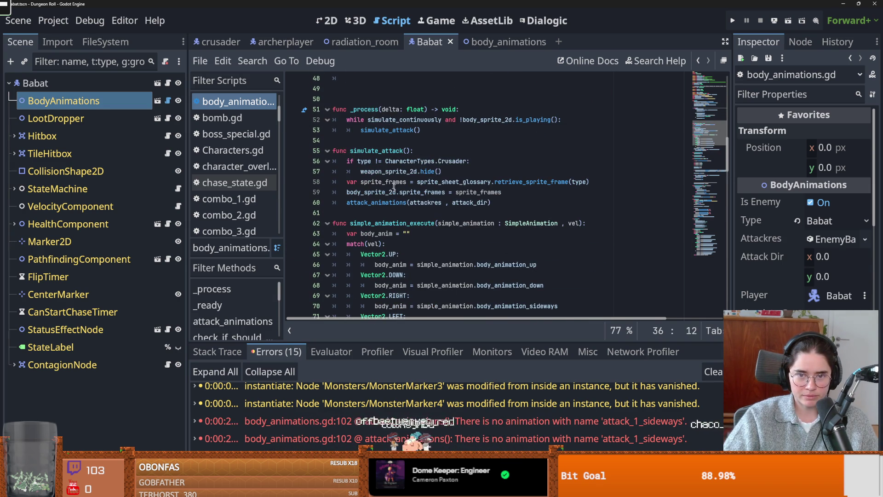
pyautogui.moveTo(361, 171); pyautogui.dragTo(441, 171)
pyautogui.scroll(1, 404, 194)
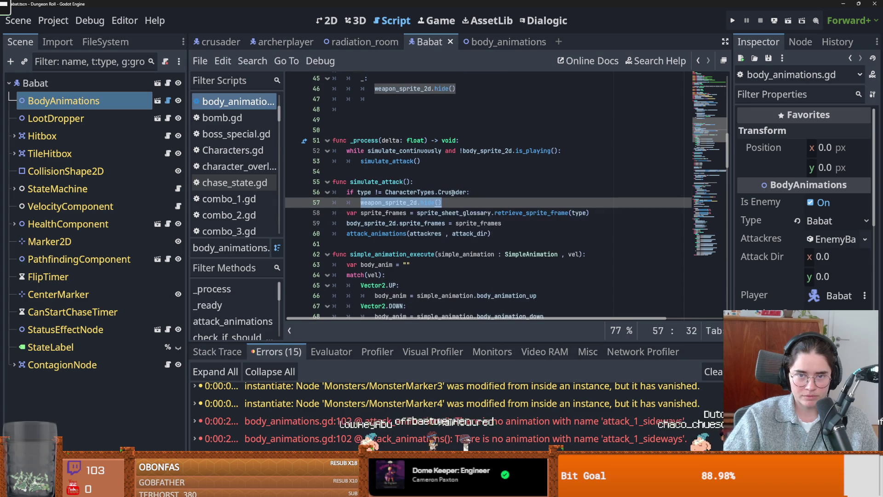
pyautogui.doubleClick(405, 202)
pyautogui.scroll(2, 448, 209)
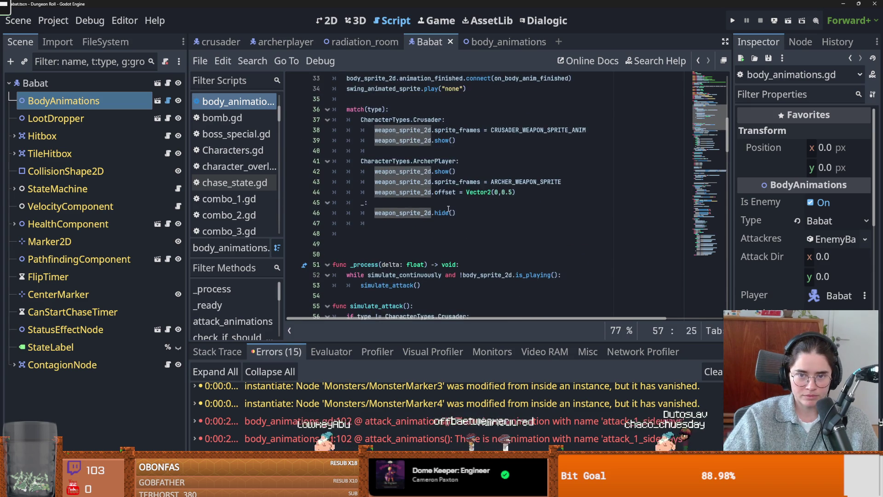
pyautogui.scroll(-10, 448, 210)
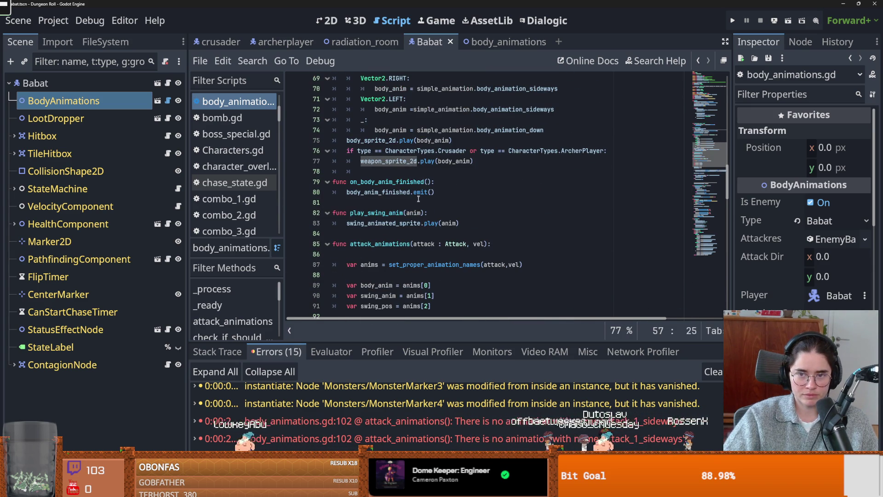
pyautogui.scroll(-7, 418, 196)
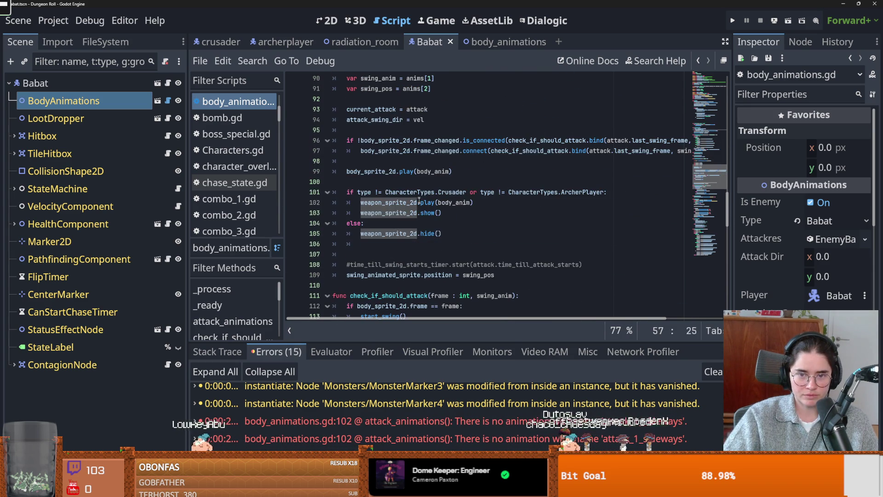
pyautogui.moveTo(459, 233); pyautogui.dragTo(307, 194)
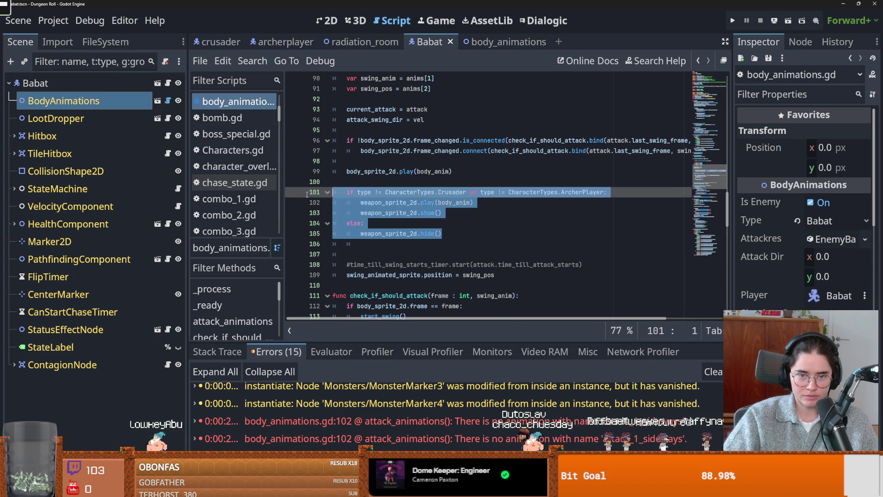
# Comment out the selected weapon-sprite lines with Ctrl+K and review the code below.
pyautogui.hotkey('ctrl', 'k')
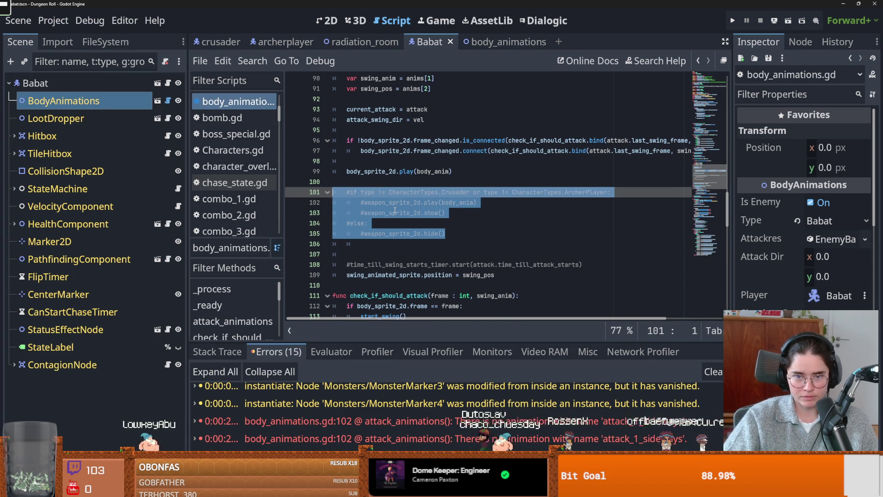
pyautogui.scroll(-1, 396, 211)
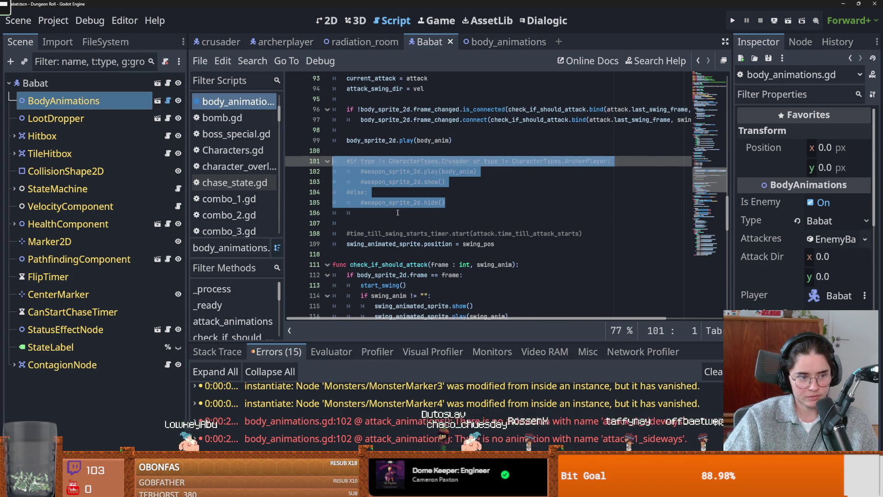
pyautogui.scroll(-2, 398, 212)
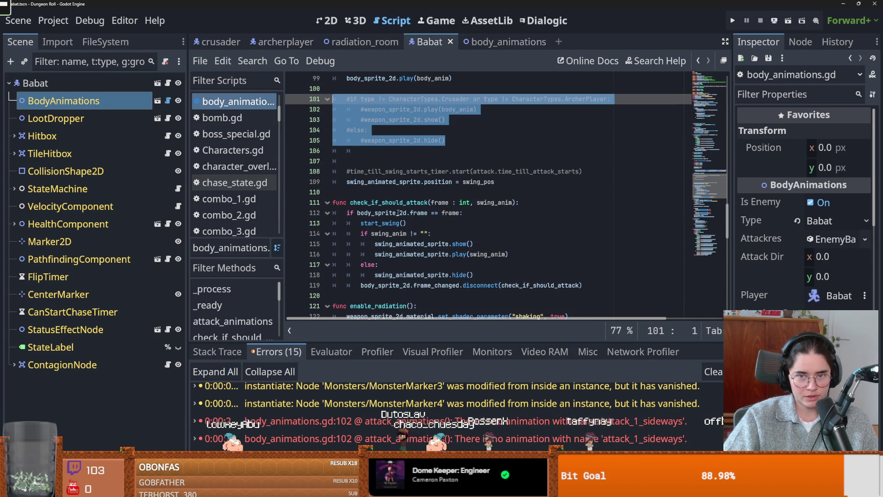
pyautogui.scroll(-3, 405, 198)
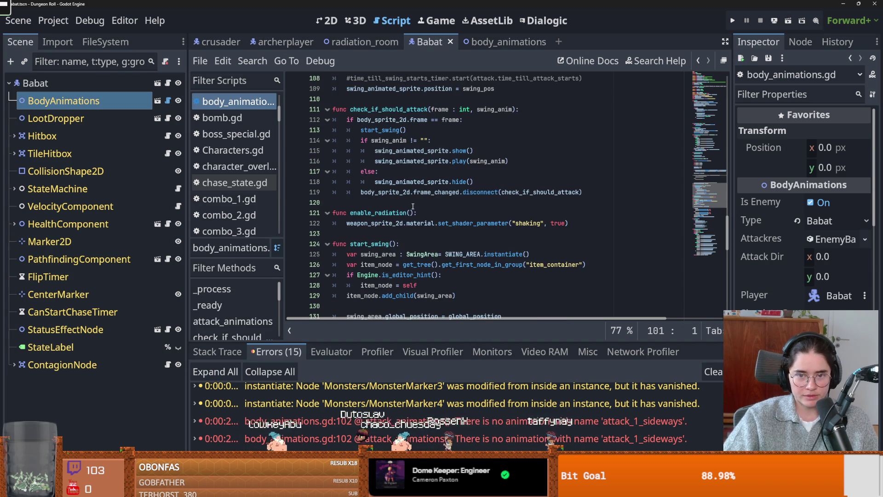
pyautogui.scroll(-4, 449, 188)
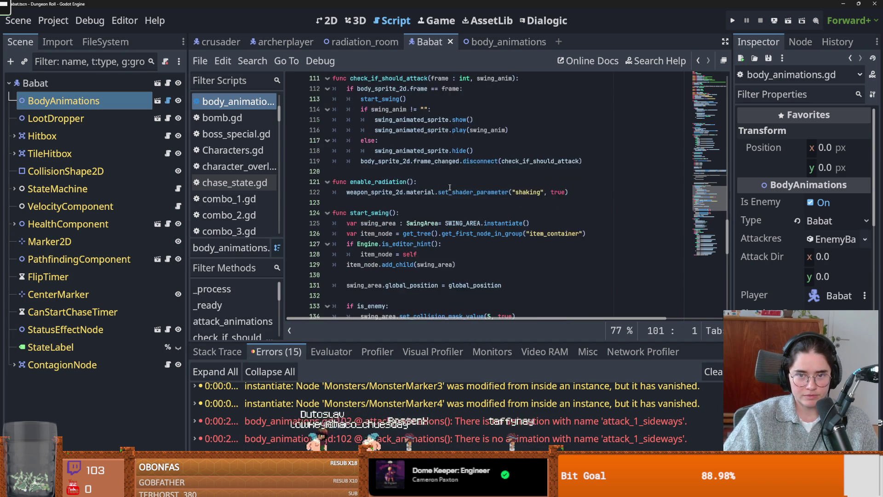
pyautogui.scroll(4, 450, 188)
pyautogui.hotkey('ctrl', 'z')
pyautogui.hotkey('ctrl', 'z')
pyautogui.hotkey('ctrl', 'z')
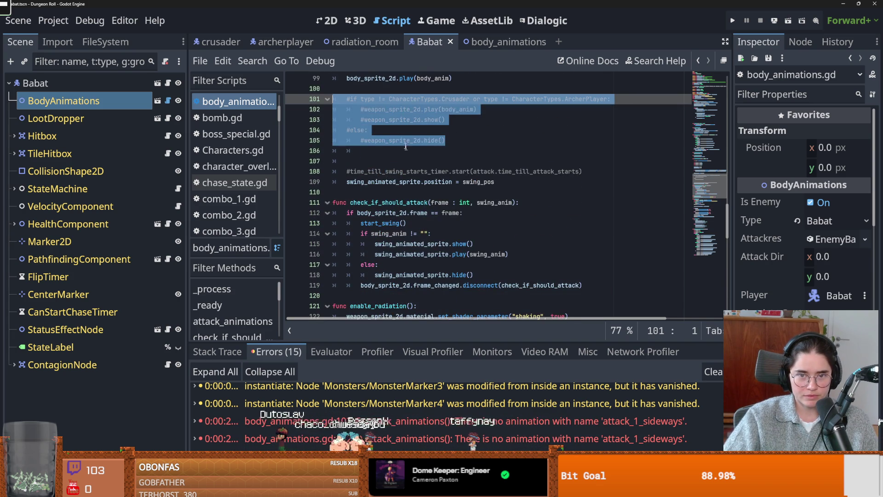
pyautogui.scroll(-2, 419, 170)
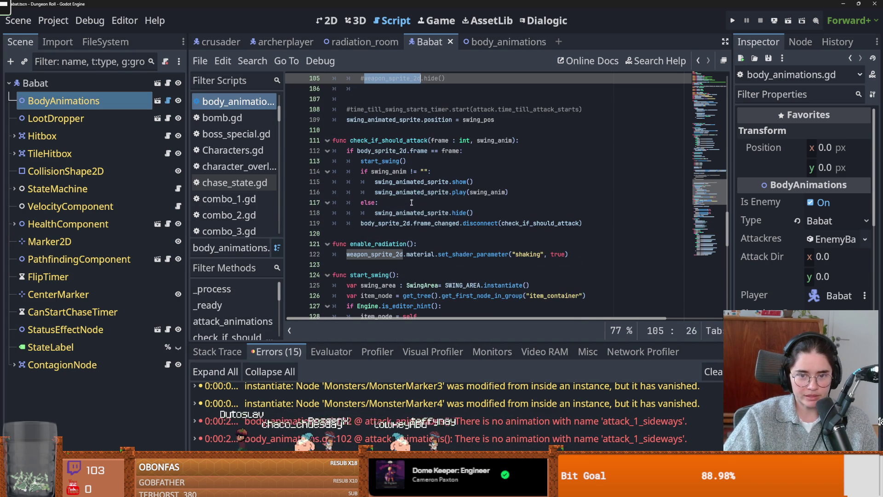
pyautogui.click(488, 233)
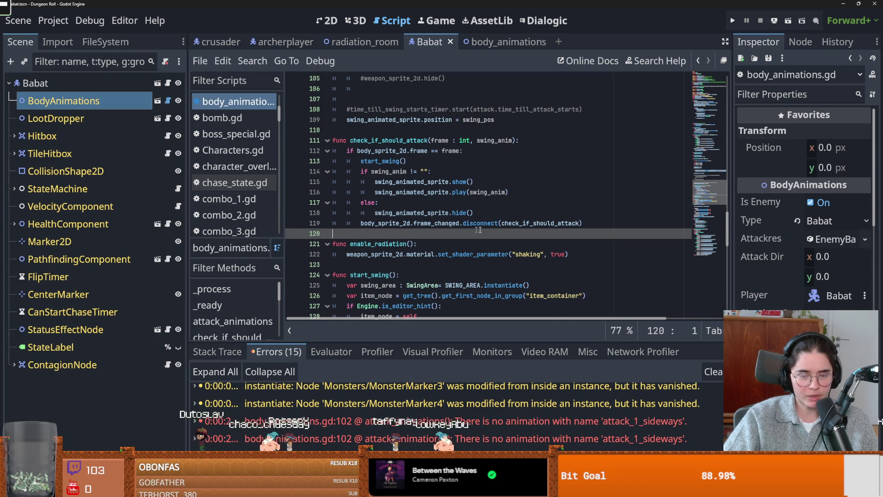
# Scroll further through the script, then reselect the commented weapon-sprite lines 101–105.
pyautogui.scroll(-2, 494, 226)
pyautogui.scroll(-1, 494, 226)
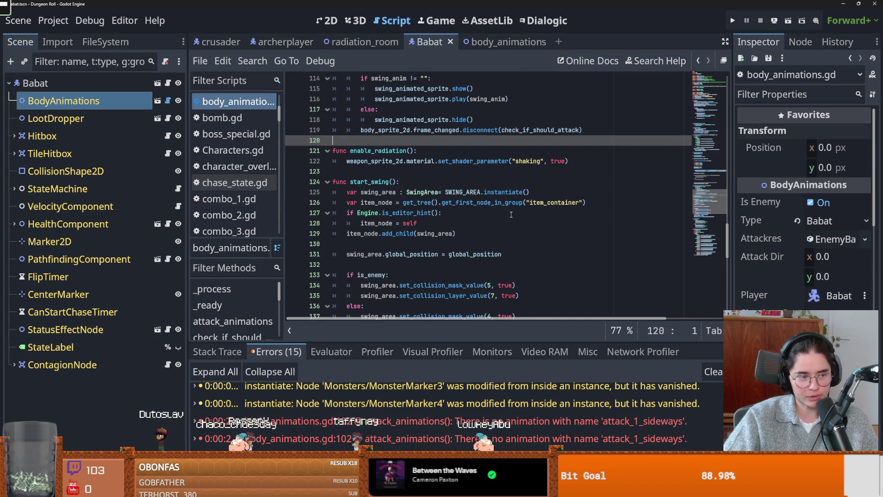
pyautogui.moveTo(729, 245)
pyautogui.mouseDown()
pyautogui.moveTo(727, 298)
pyautogui.moveTo(730, 258)
pyautogui.mouseUp()
pyautogui.scroll(10, 724, 272)
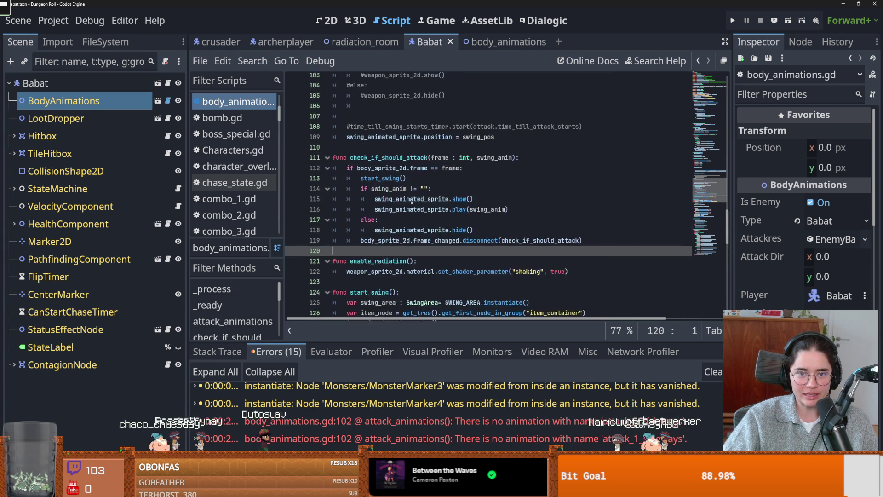
pyautogui.moveTo(446, 215); pyautogui.dragTo(372, 215)
pyautogui.click(363, 214)
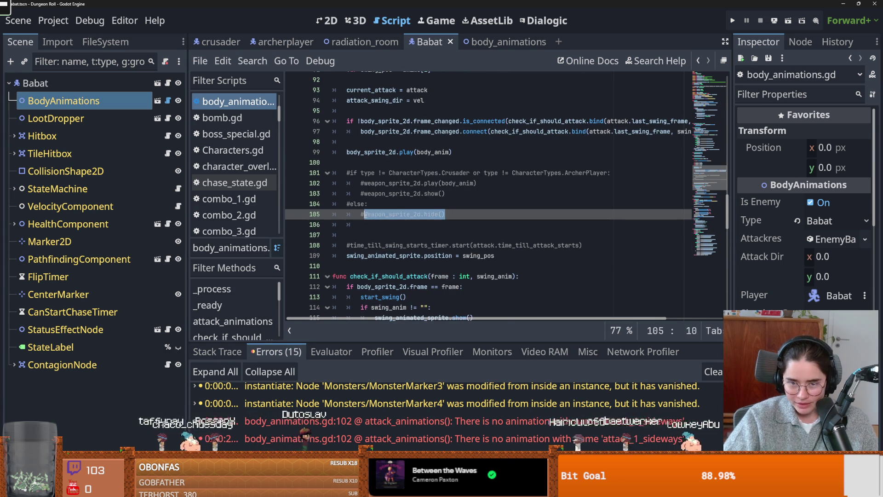
pyautogui.scroll(-15, 447, 215)
pyautogui.scroll(12, 446, 215)
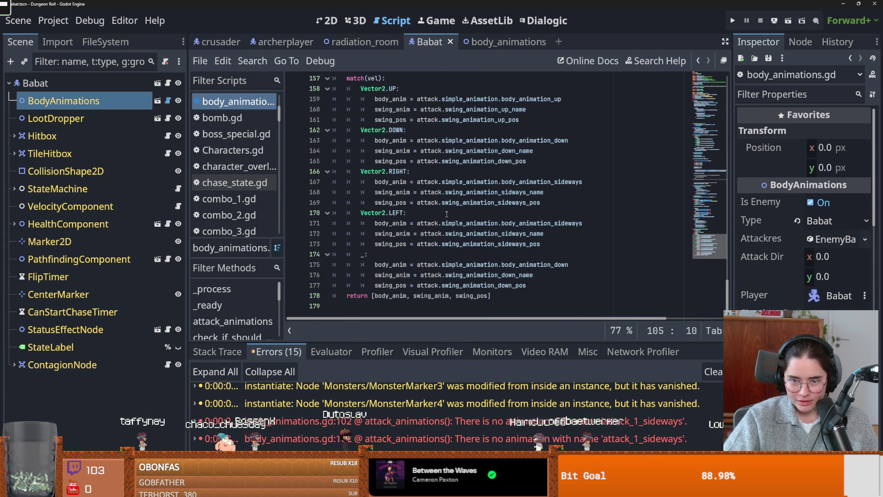
pyautogui.scroll(2, 449, 217)
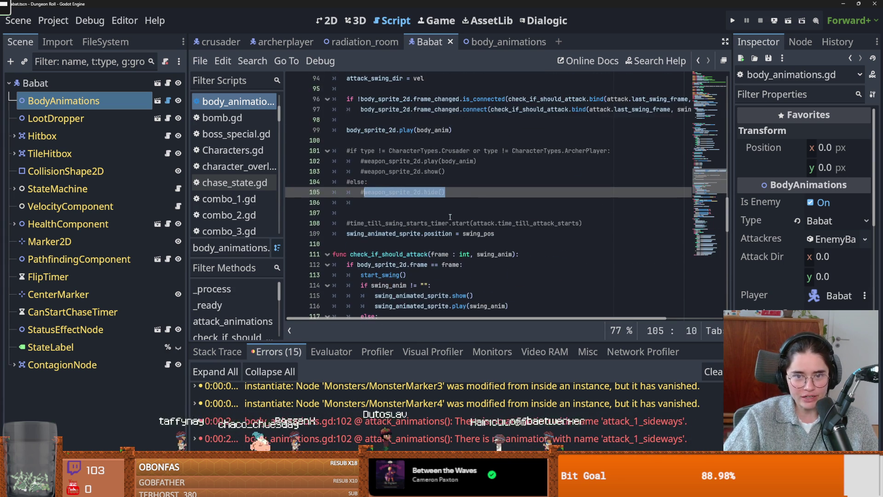
pyautogui.click(469, 193)
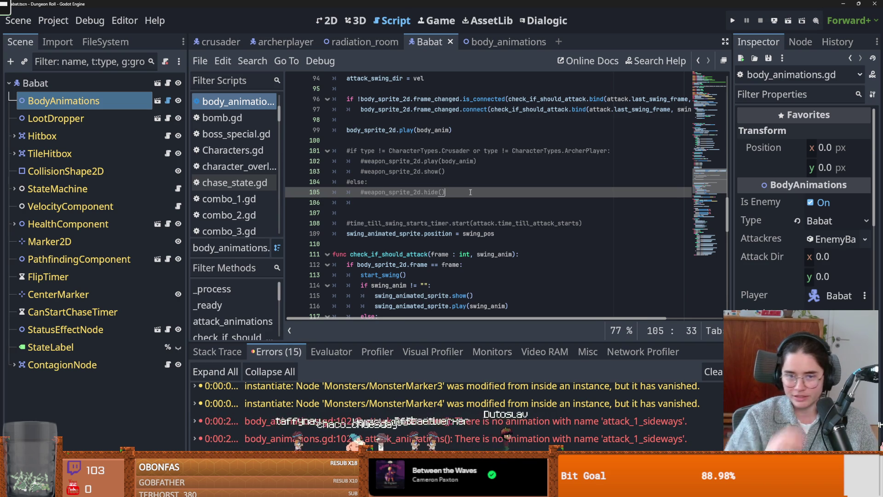
pyautogui.moveTo(470, 193); pyautogui.dragTo(332, 151)
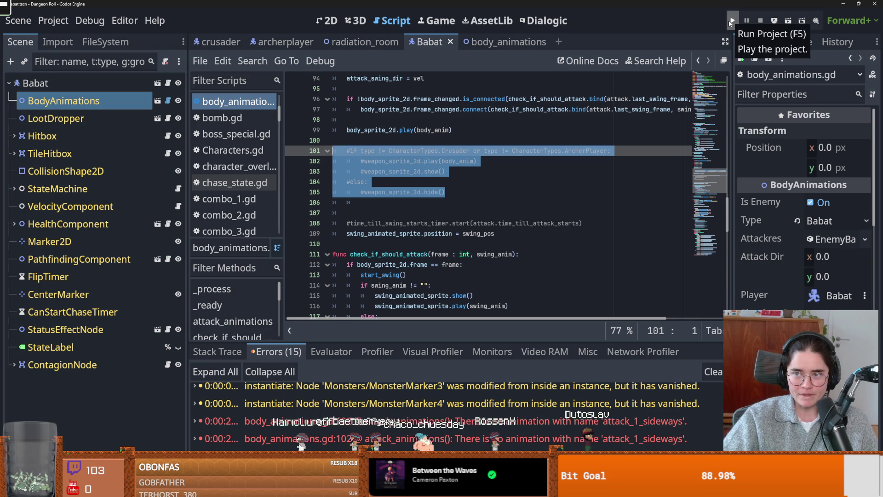
# Run the game as the Archer and fire arrows at the training dummy.
pyautogui.click(731, 22)
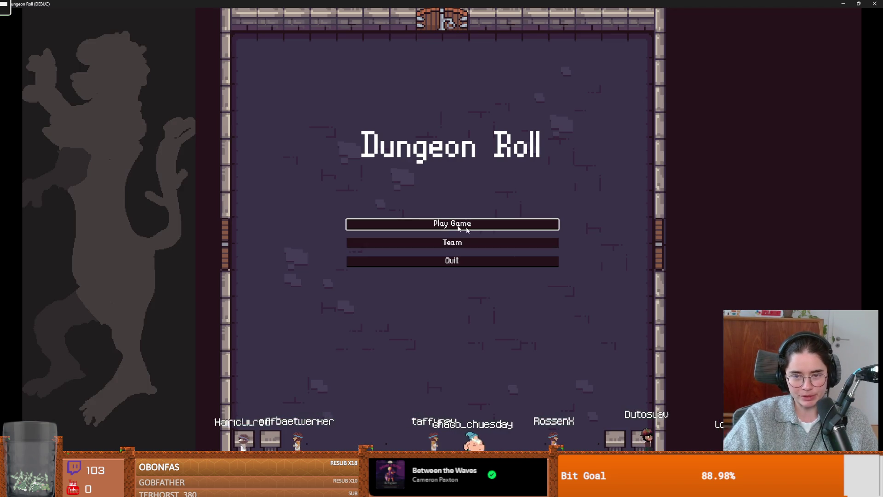
pyautogui.click(466, 229)
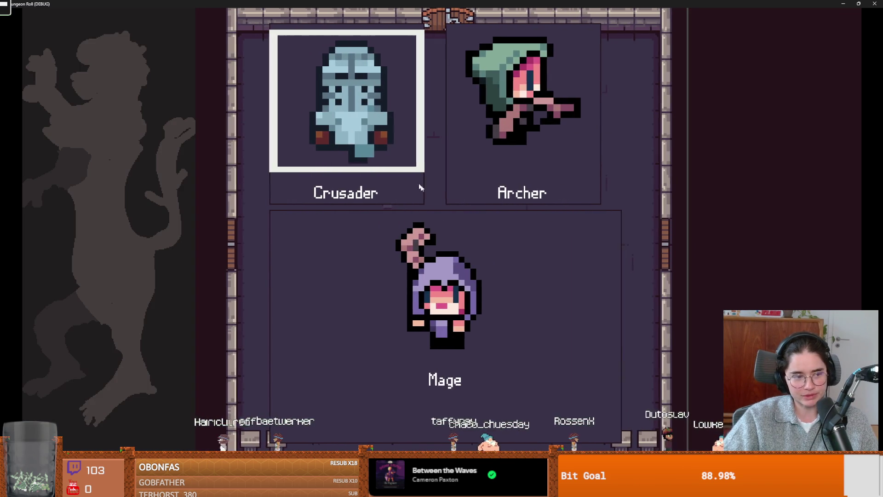
pyautogui.click(518, 122)
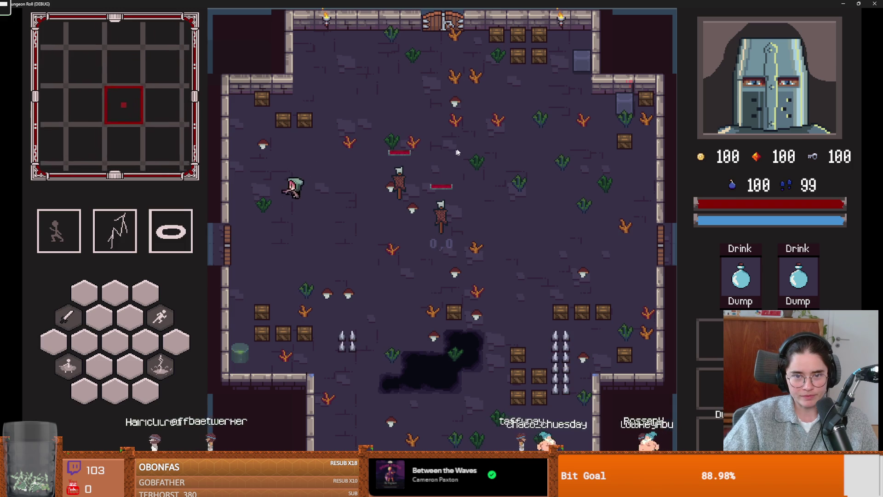
pyautogui.click(496, 179)
pyautogui.press('d')
pyautogui.press('a')
pyautogui.press('s')
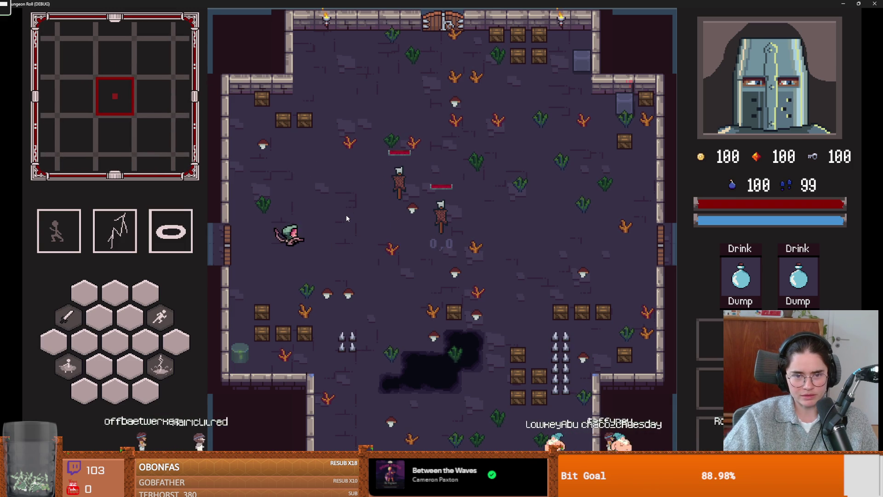
pyautogui.press('a')
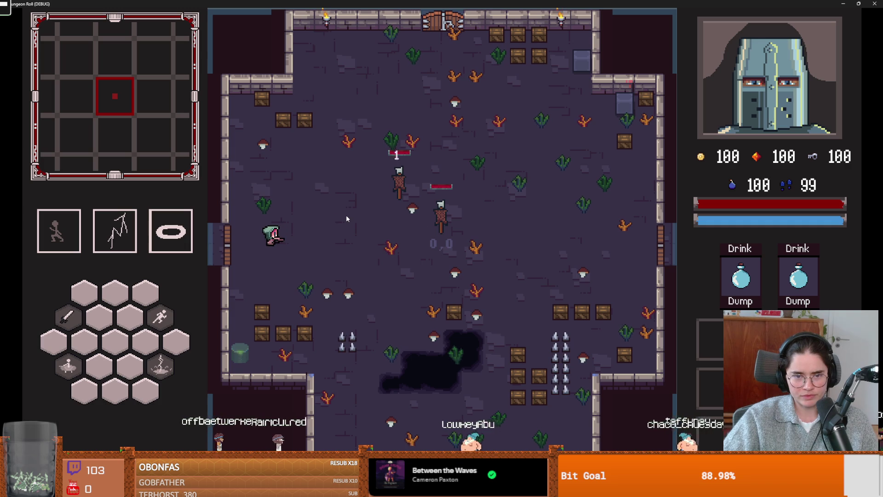
# Restore the game to full screen and choose Curie's Laboratory as the next room.
pyautogui.press('super+Down')
pyautogui.click(530, 205)
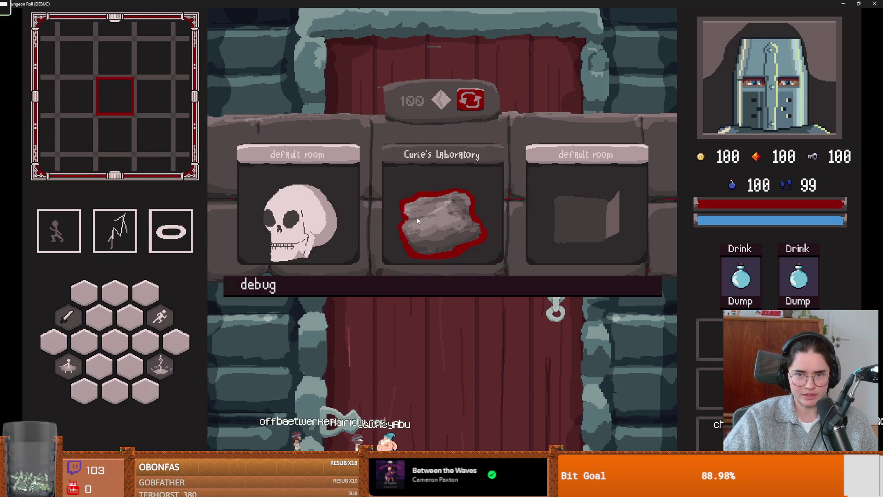
pyautogui.click(417, 217)
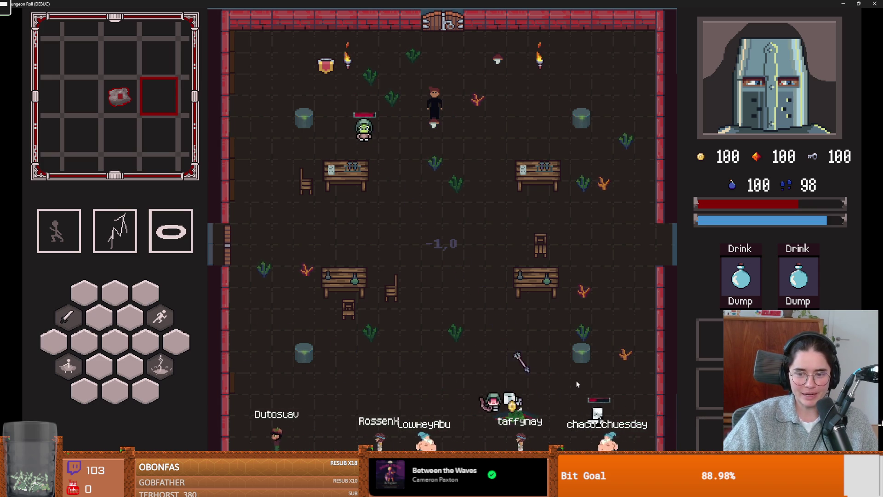
# Stop the running game, save the changes and switch to Discord.
pyautogui.press('F8')
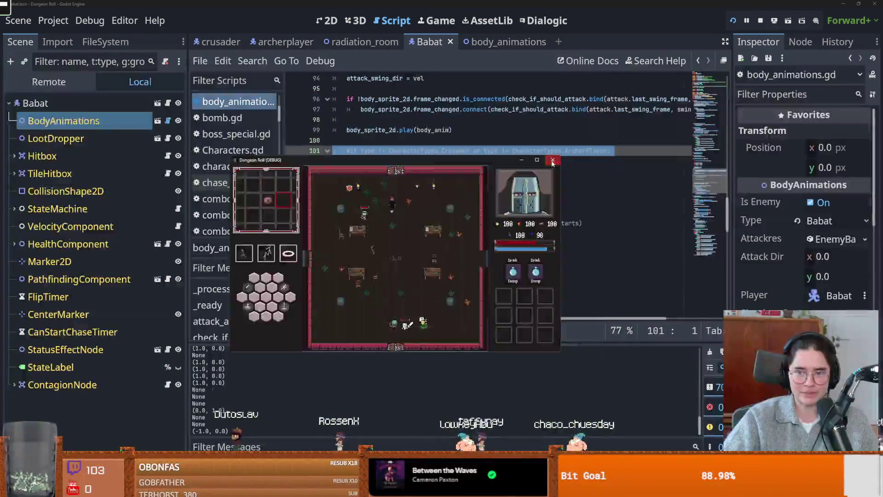
pyautogui.click(428, 181)
pyautogui.hotkey('ctrl', 's')
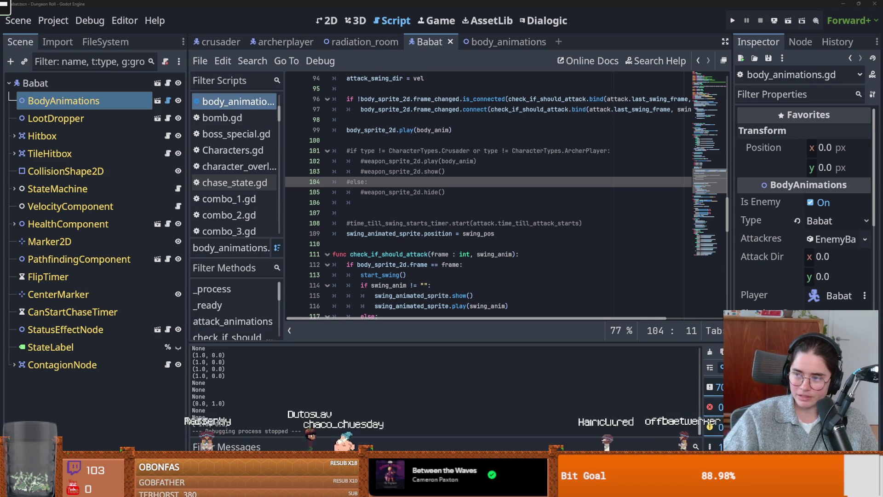
pyautogui.hotkey('alt', 'Tab')
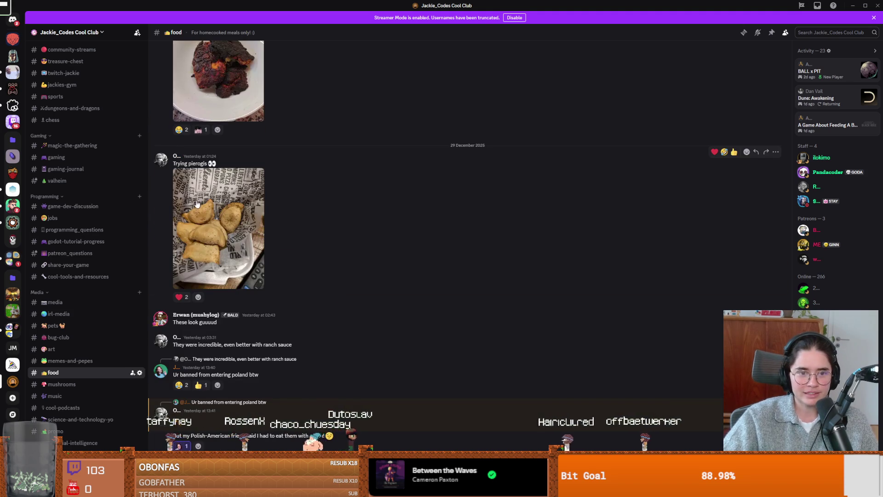
# View the pierogi photo full size three times, closing the viewer after each look.
pyautogui.click(224, 253)
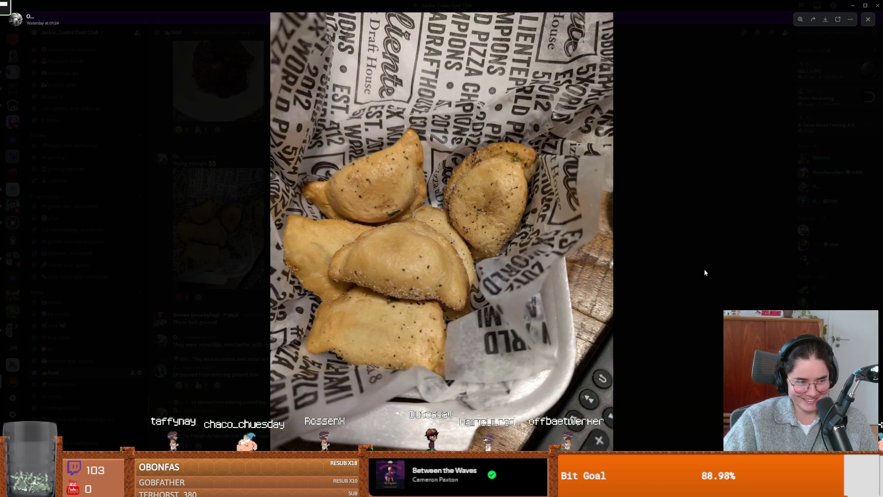
pyautogui.click(703, 284)
pyautogui.scroll(-3, 225, 319)
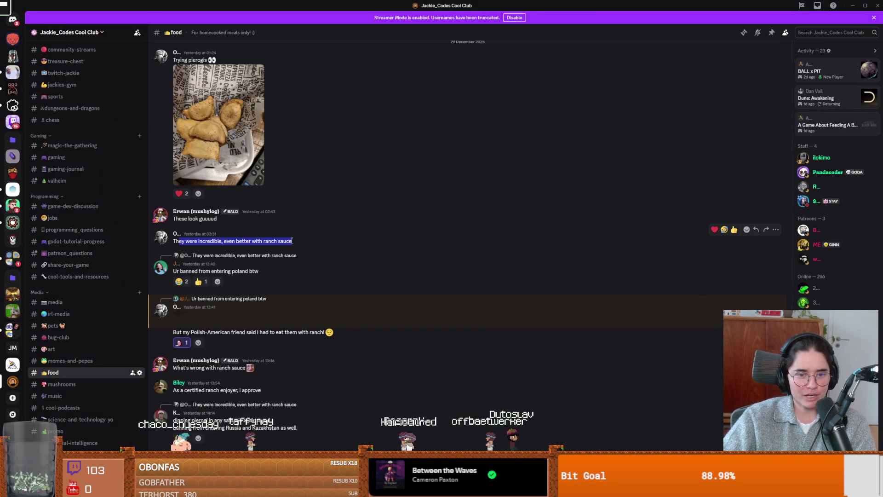
pyautogui.scroll(3, 238, 237)
pyautogui.click(226, 230)
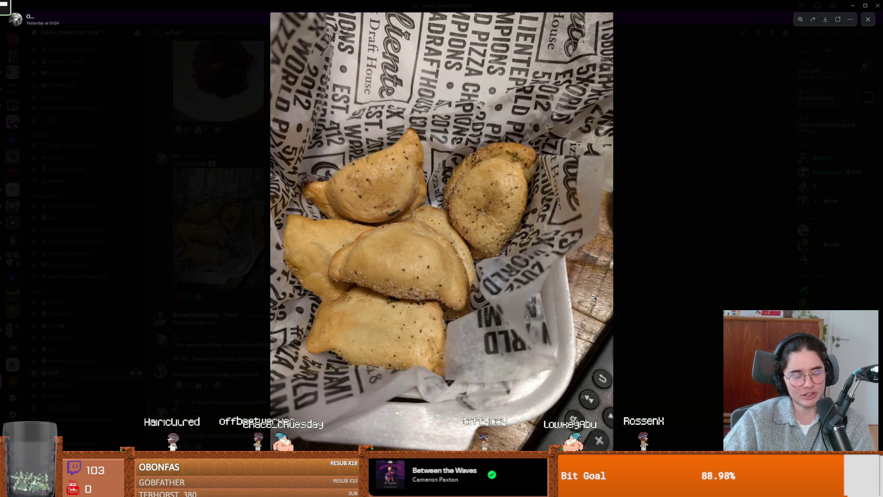
pyautogui.click(684, 272)
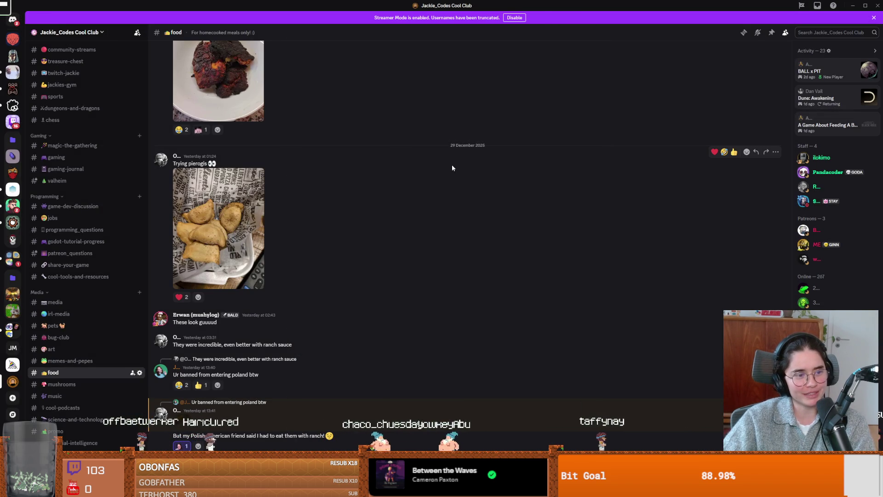
pyautogui.click(215, 224)
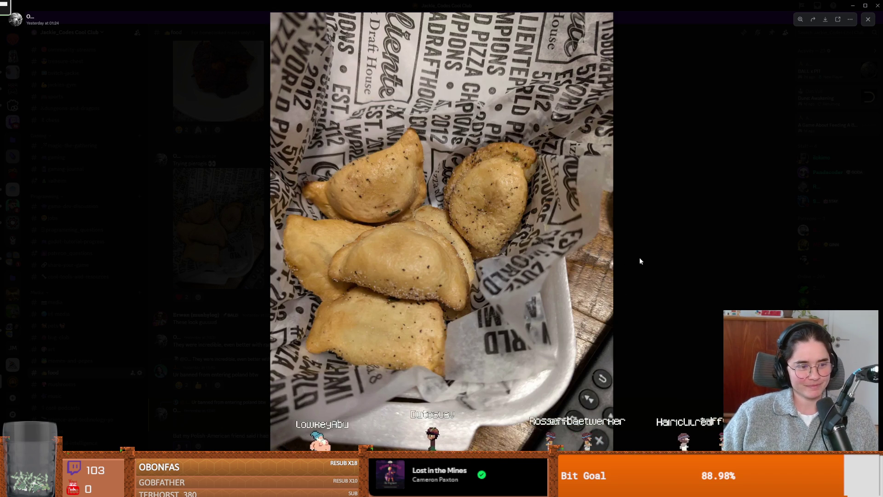
pyautogui.click(628, 246)
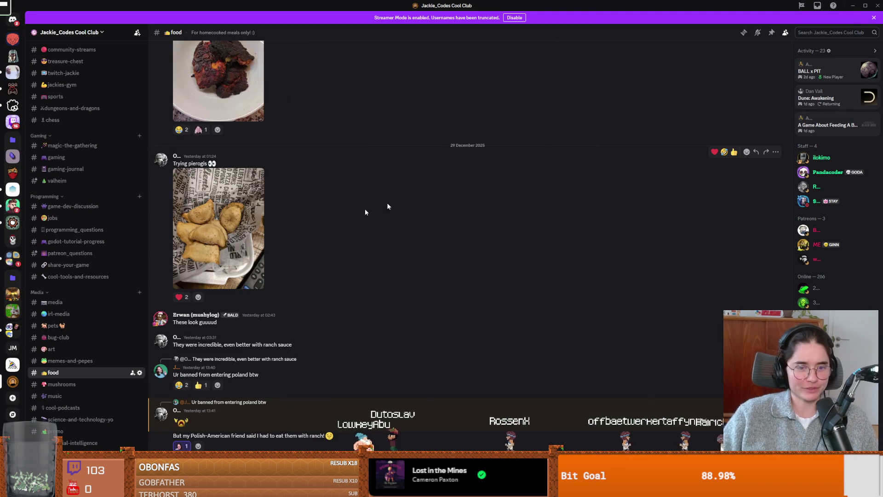
# Enlarge the pierogi photo once more, close it, and switch to the yorkshire pudding search results.
pyautogui.click(232, 227)
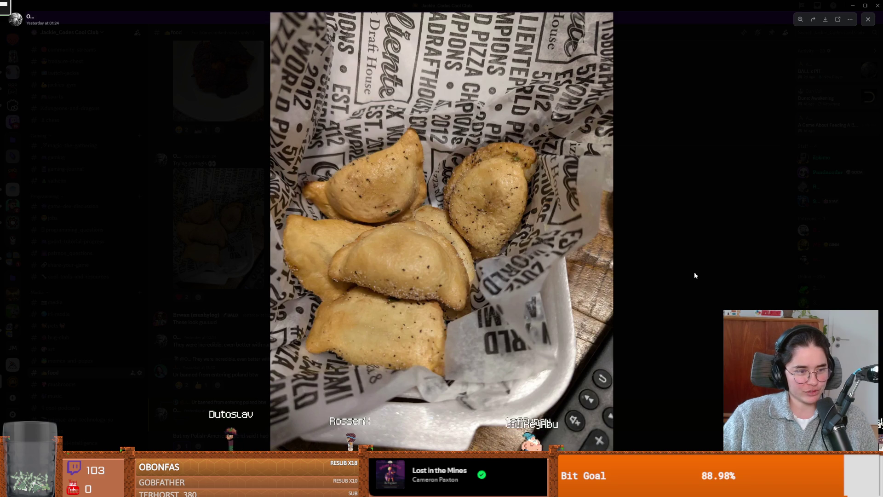
pyautogui.click(749, 272)
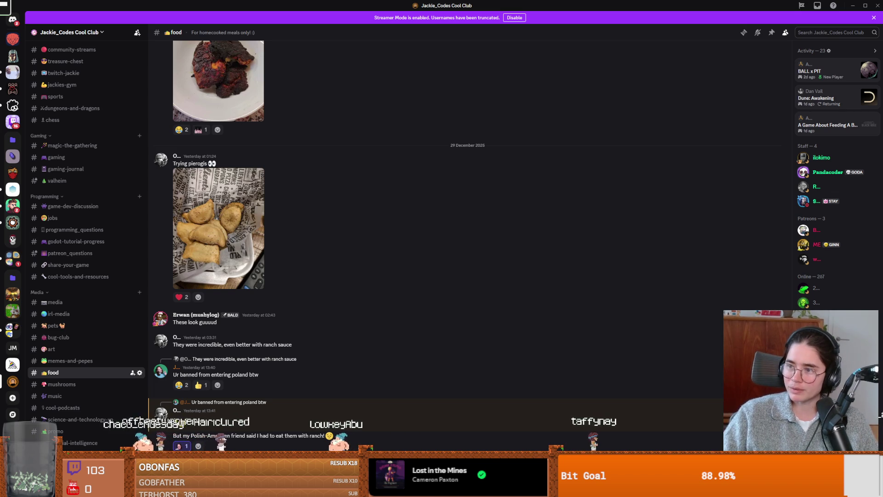
pyautogui.hotkey('alt', 'Tab')
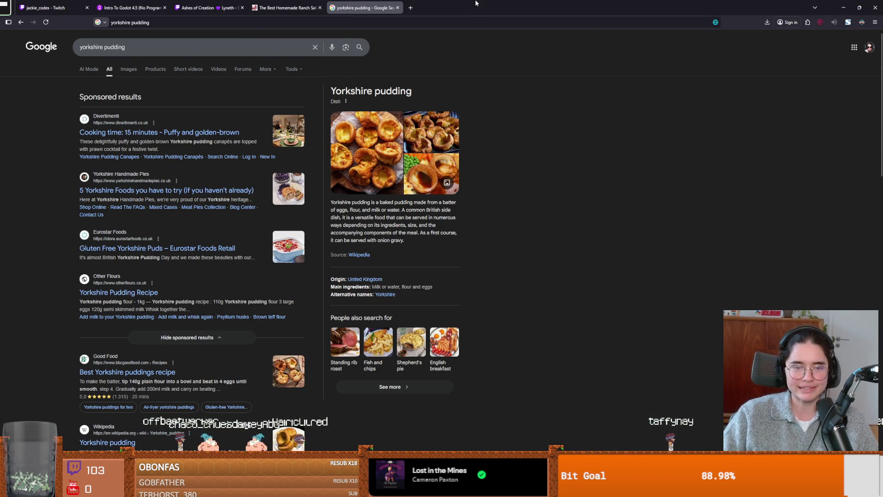
# Go to the ranch dressing recipe, dismiss the soup newsletter popup and scroll to the ingredients.
pyautogui.hotkey('alt', 'Tab')
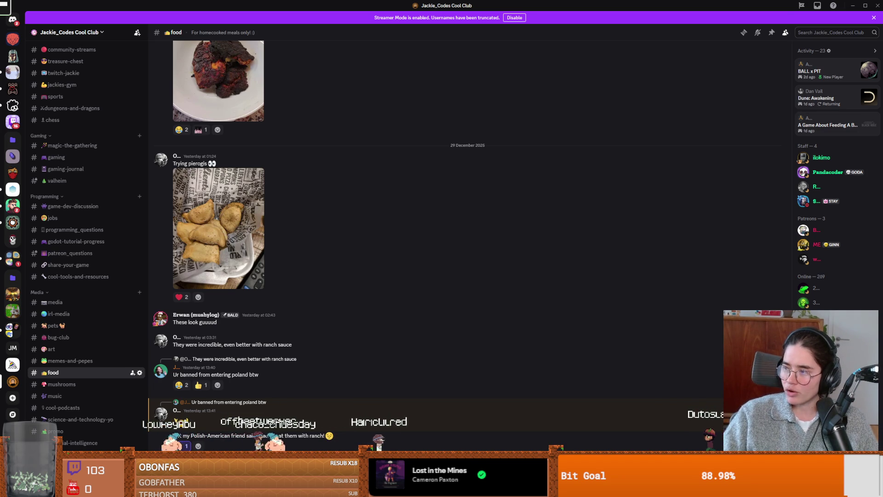
pyautogui.hotkey('alt', 'Tab')
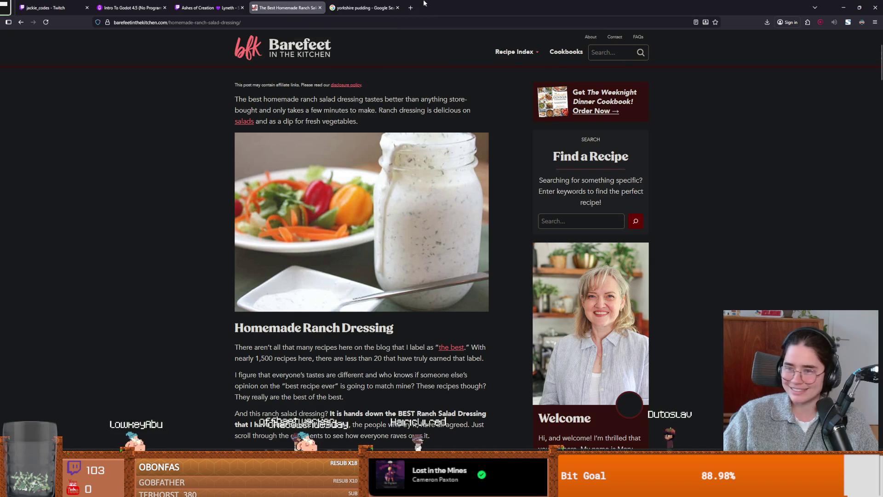
pyautogui.scroll(-3, 650, 324)
pyautogui.scroll(1, 611, 321)
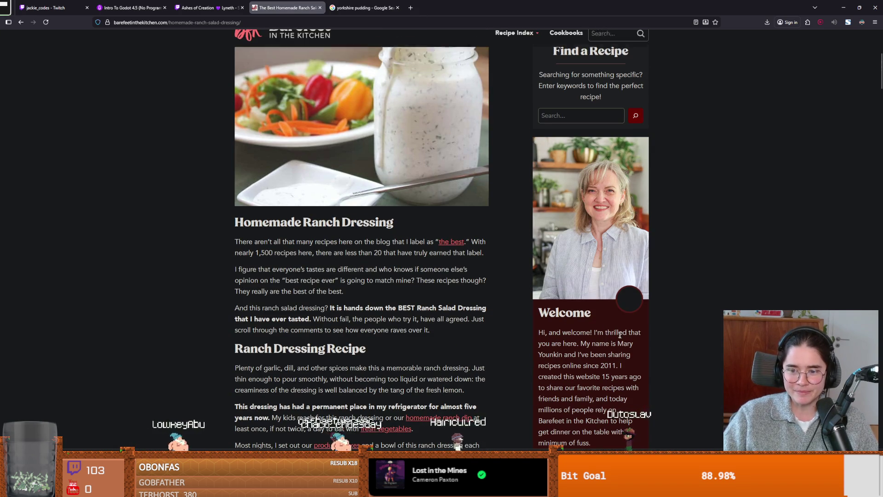
pyautogui.scroll(-15, 417, 317)
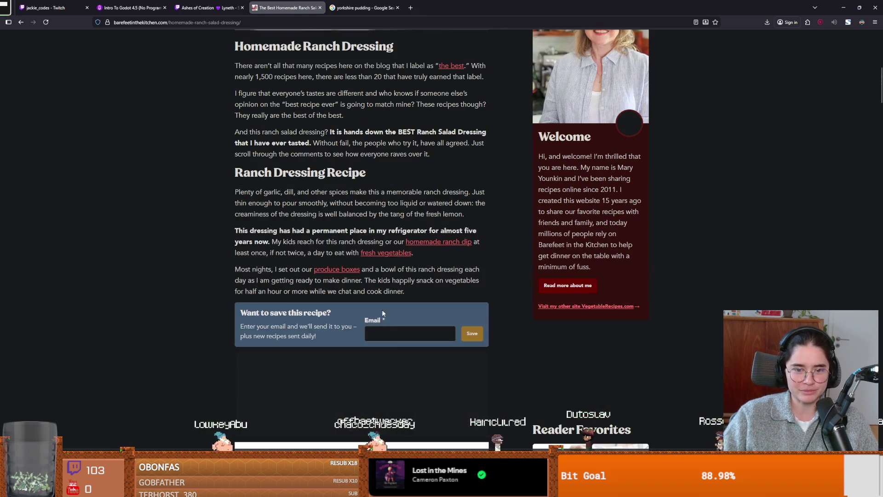
pyautogui.scroll(-5, 330, 306)
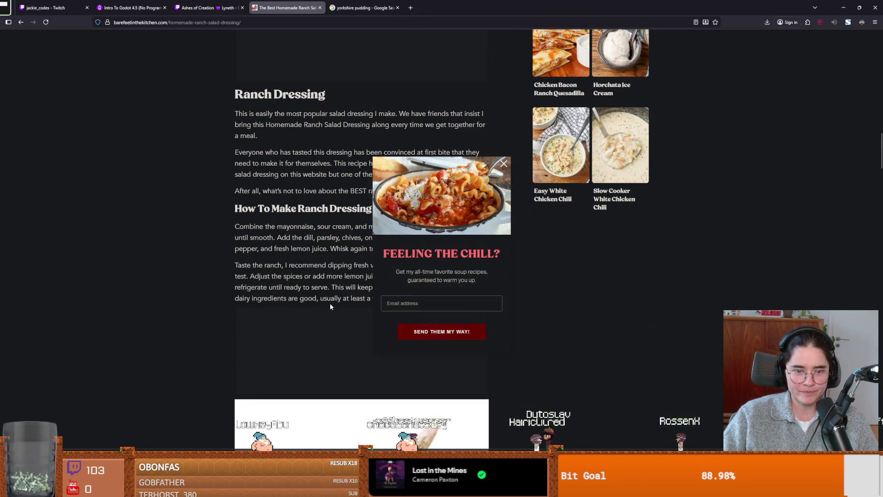
pyautogui.click(504, 165)
pyautogui.scroll(-15, 248, 256)
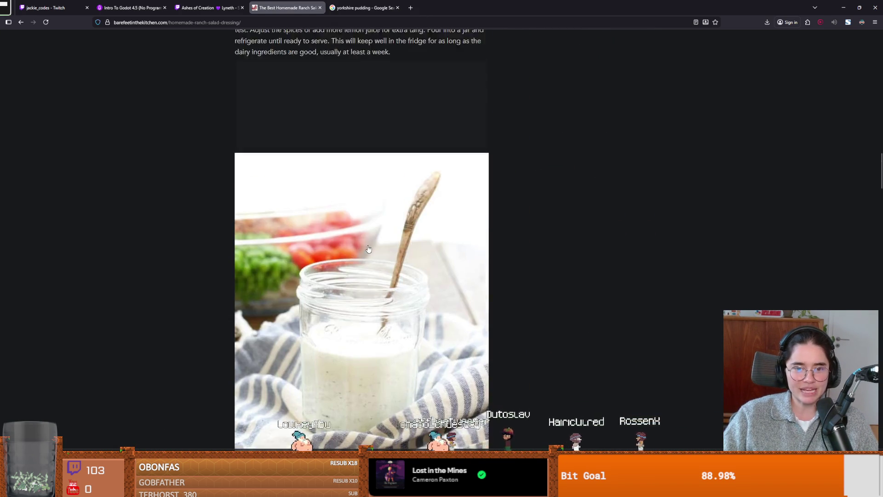
pyautogui.scroll(-8, 249, 256)
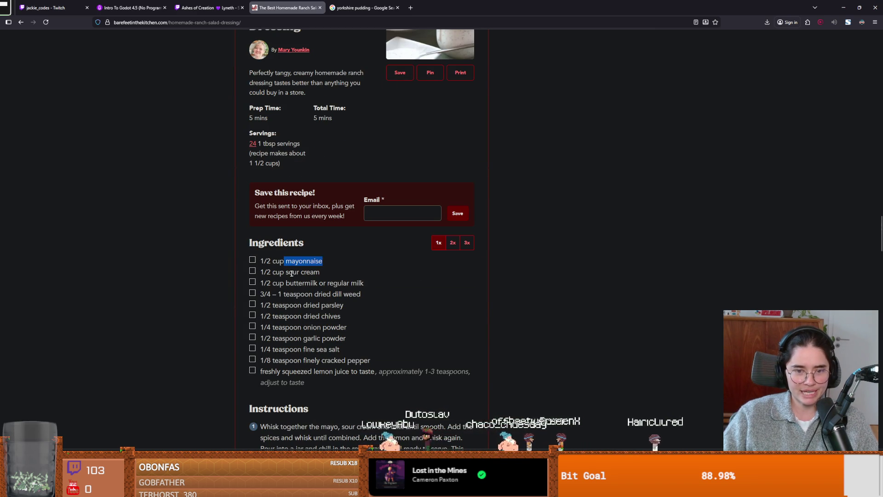
# Read the ranch ingredients from buttermilk and dill weed through chives, sea salt, pepper and mayonnaise, then return to Discord.
pyautogui.rightClick(325, 304)
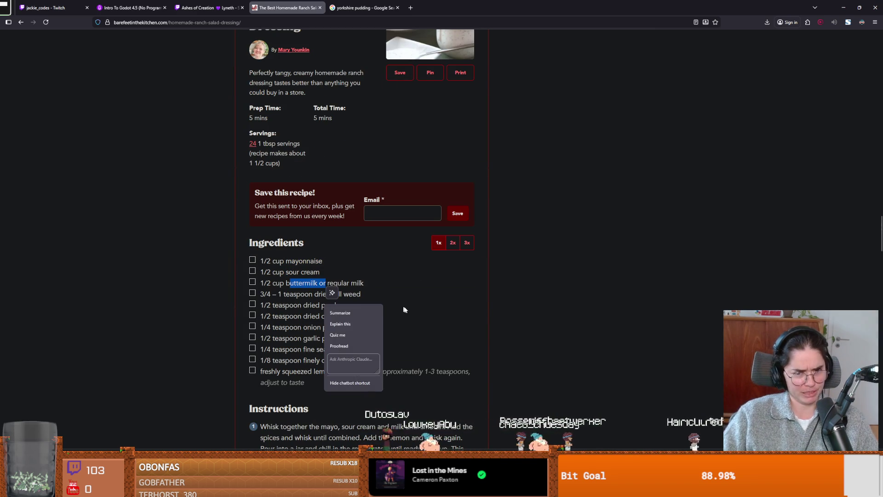
pyautogui.click(420, 311)
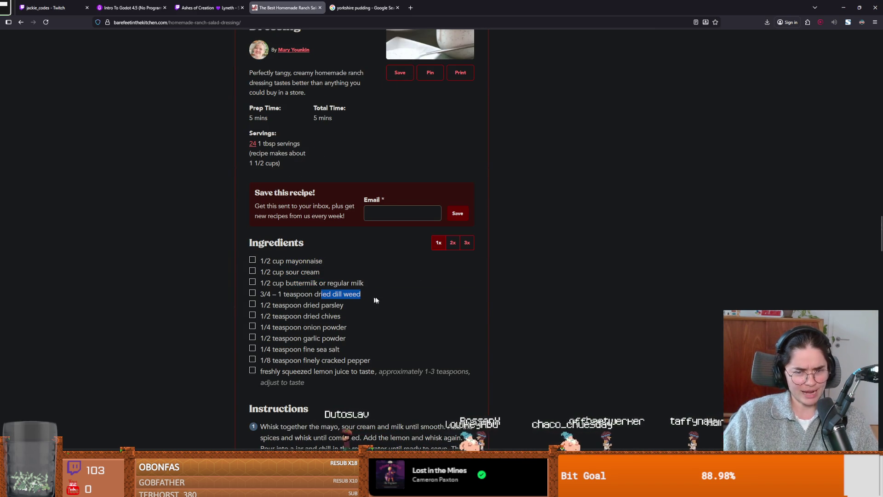
pyautogui.click(331, 301)
pyautogui.scroll(-1, 336, 307)
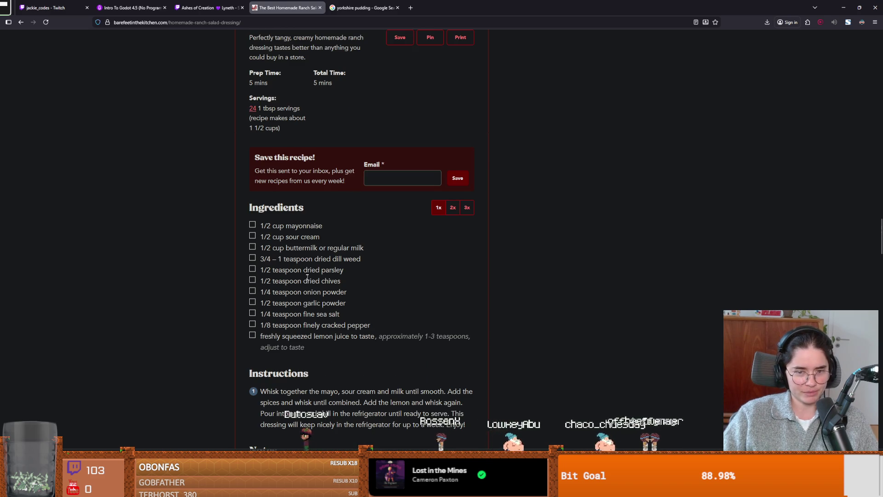
pyautogui.moveTo(315, 281)
pyautogui.mouseDown()
pyautogui.moveTo(340, 285)
pyautogui.moveTo(340, 315)
pyautogui.mouseUp()
pyautogui.scroll(-1, 317, 326)
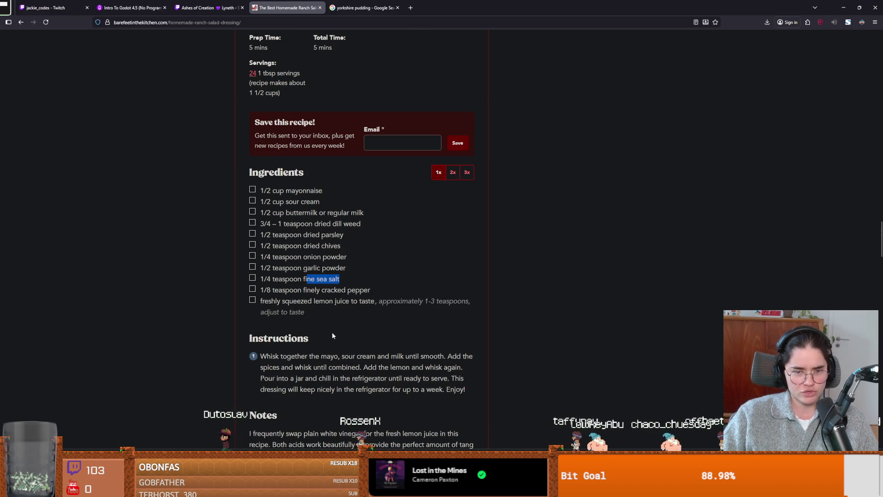
pyautogui.click(596, 258)
pyautogui.moveTo(371, 290)
pyautogui.mouseDown()
pyautogui.moveTo(321, 268)
pyautogui.moveTo(260, 191)
pyautogui.mouseUp()
pyautogui.click(618, 289)
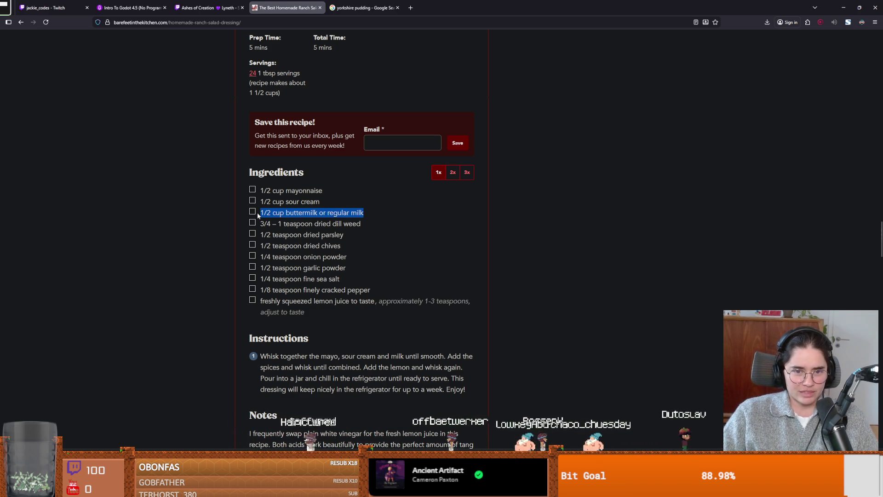
pyautogui.click(325, 256)
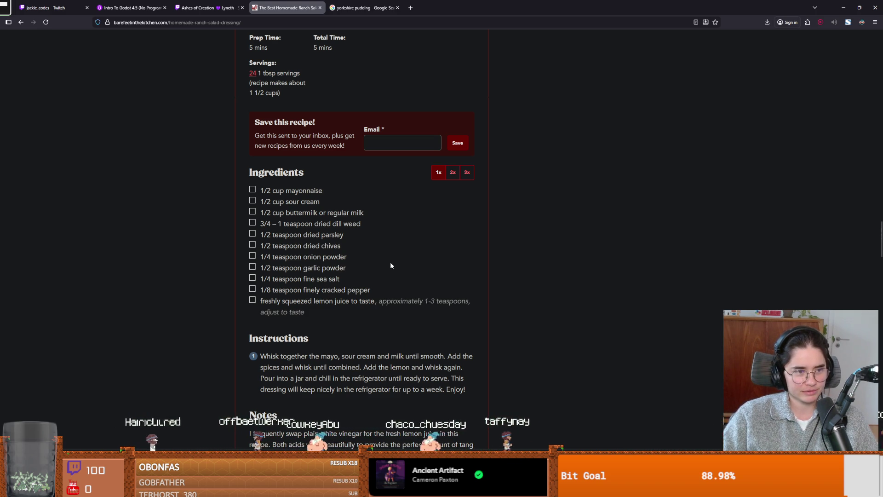
pyautogui.hotkey('alt', 'Tab')
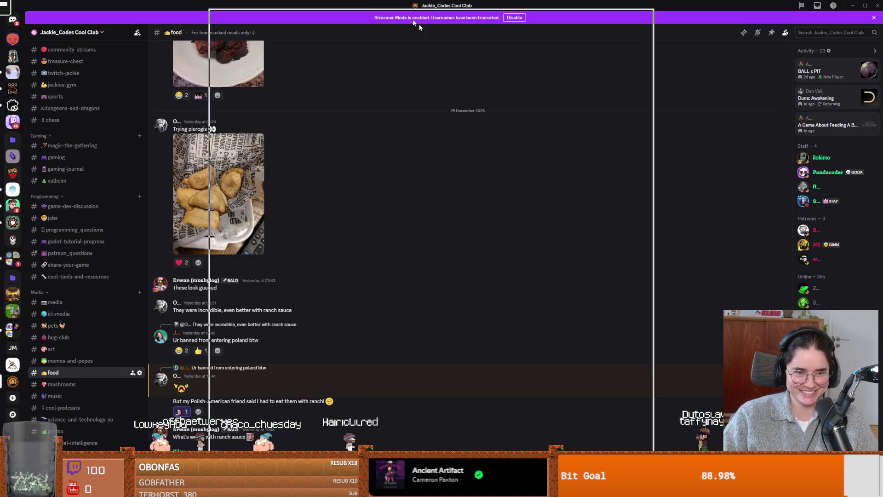
pyautogui.hotkey('alt', 'Tab')
pyautogui.click(340, 203)
pyautogui.keyDown('shift'); pyautogui.click(307, 142); pyautogui.keyUp('shift')
pyautogui.press('Return')
pyautogui.hotkey('ctrl', 's')
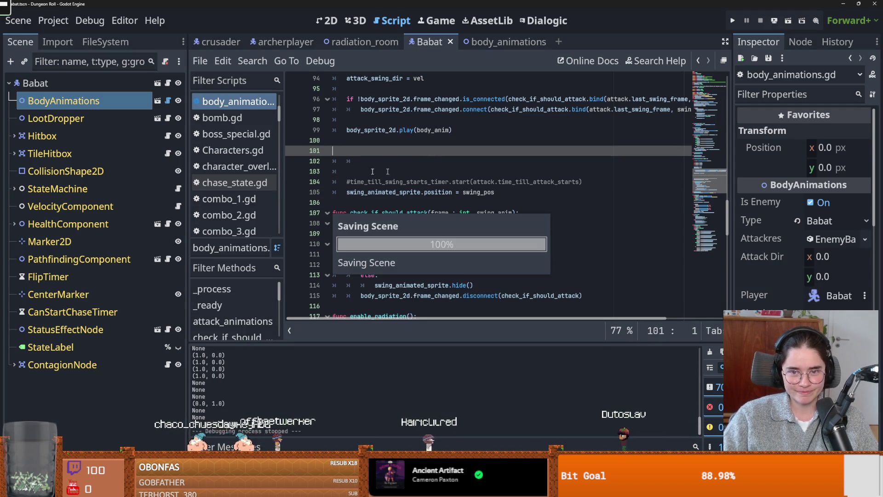
pyautogui.scroll(3, 405, 200)
pyautogui.hotkey('ctrl', 'z')
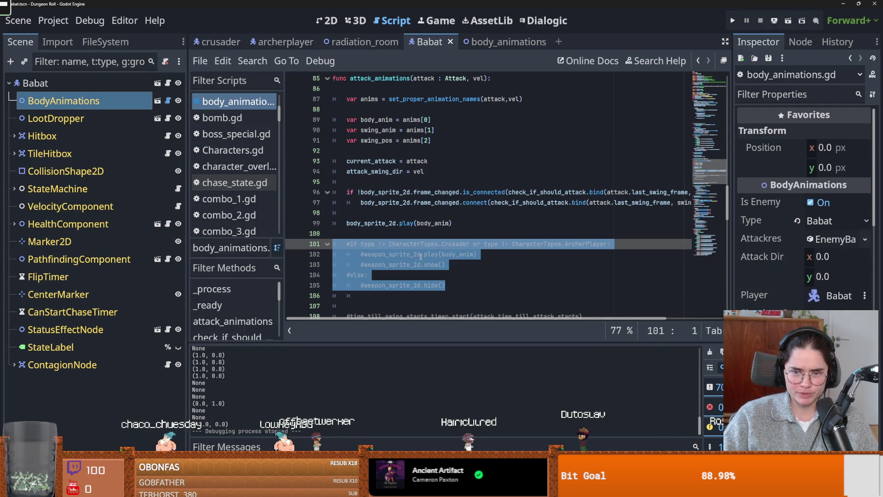
pyautogui.moveTo(449, 286); pyautogui.dragTo(315, 236)
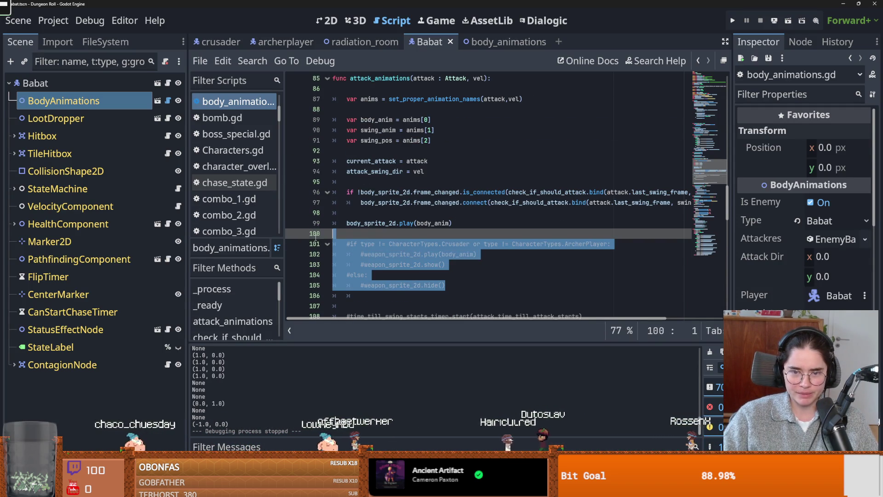
pyautogui.press('BackSpace')
pyautogui.hotkey('ctrl', 's')
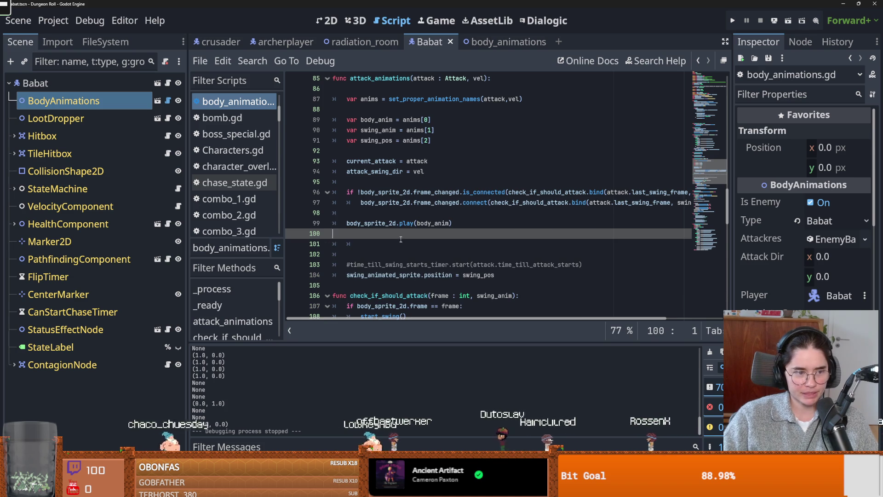
pyautogui.scroll(3, 402, 238)
pyautogui.hotkey('ctrl', 's')
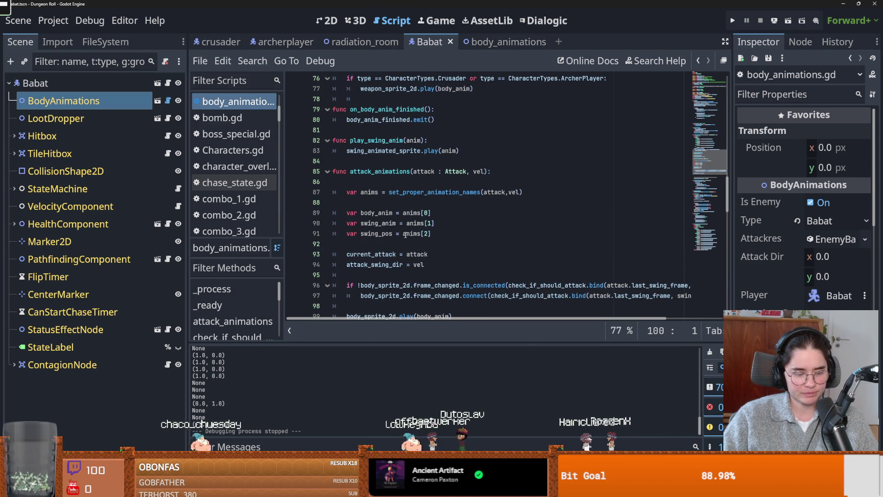
pyautogui.scroll(5, 377, 225)
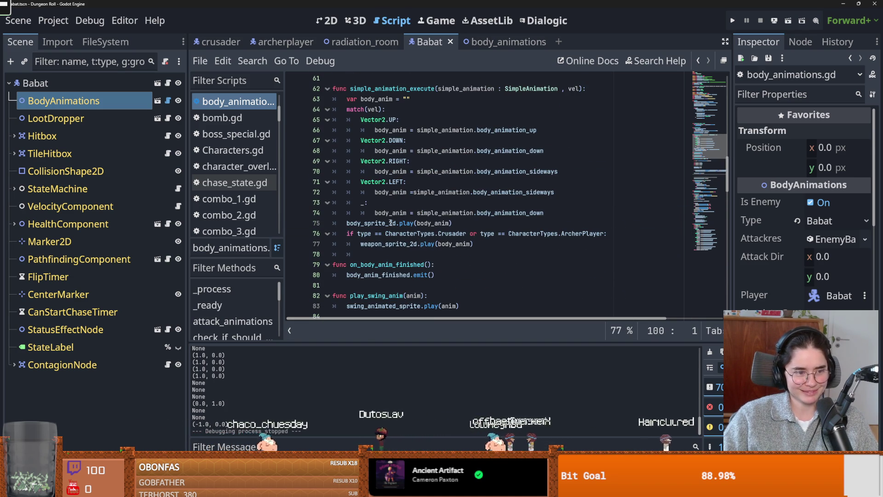
pyautogui.scroll(2, 390, 223)
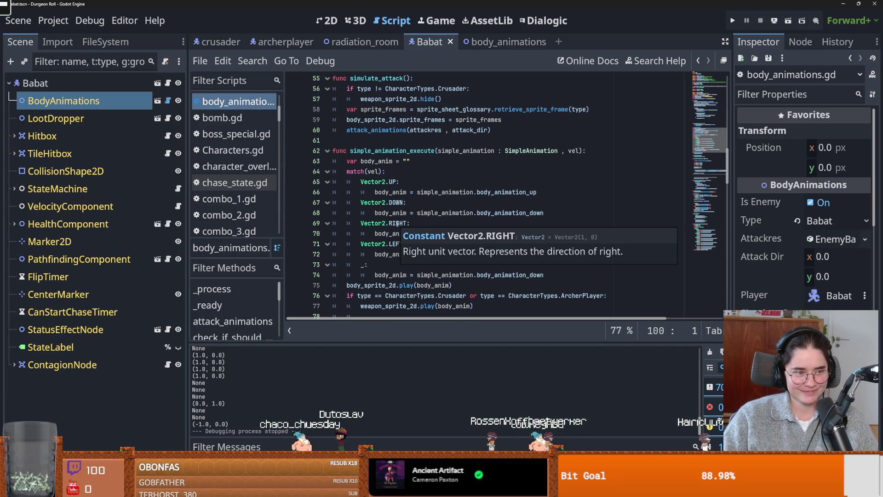
pyautogui.click(398, 224)
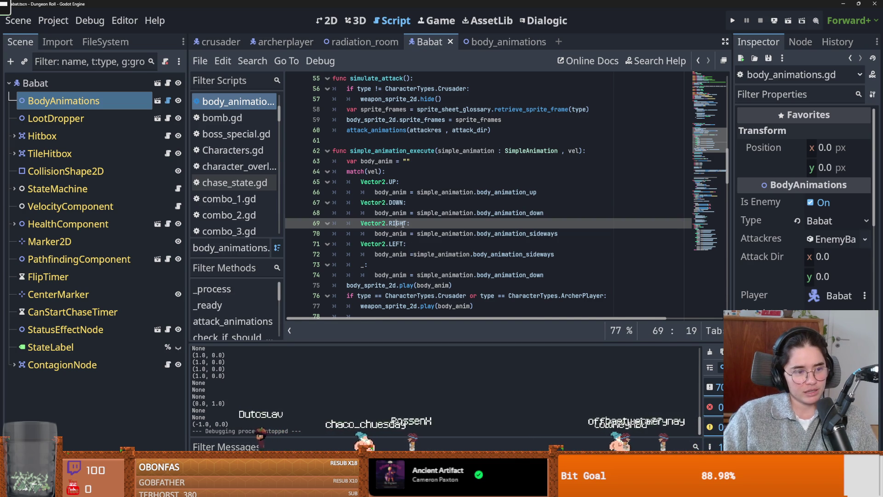
pyautogui.click(393, 193)
pyautogui.hotkey('ctrl', 's')
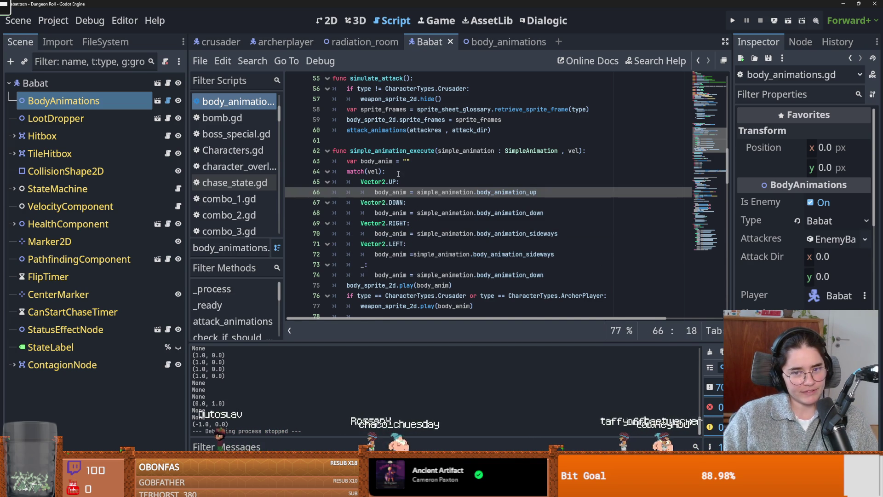
pyautogui.click(382, 145)
pyautogui.hotkey('ctrl', 's')
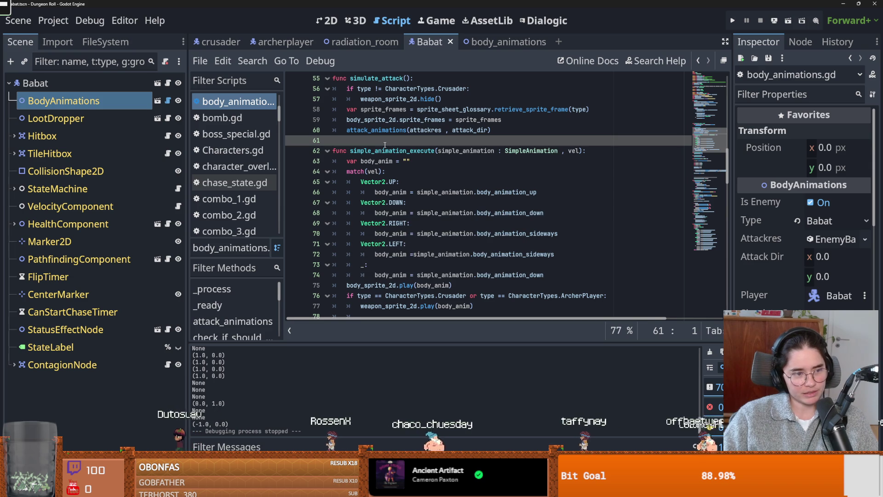
pyautogui.scroll(2, 418, 206)
pyautogui.scroll(4, 419, 205)
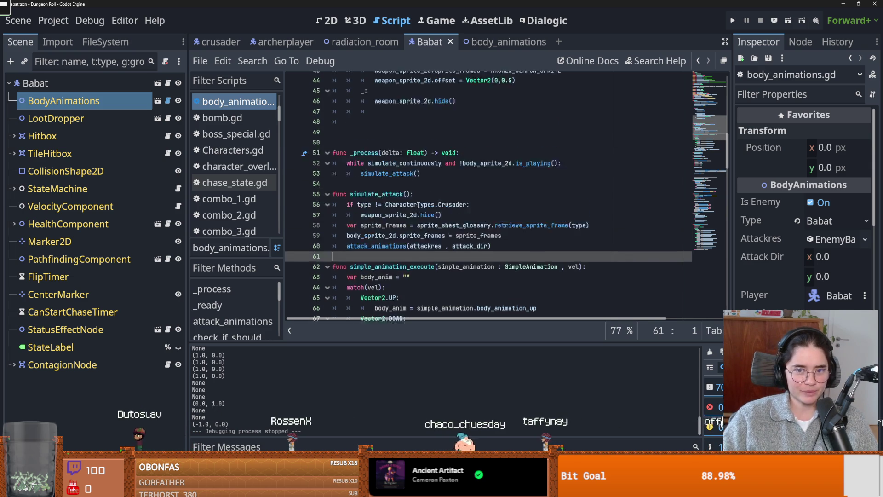
pyautogui.click(385, 150)
pyautogui.scroll(-2, 405, 202)
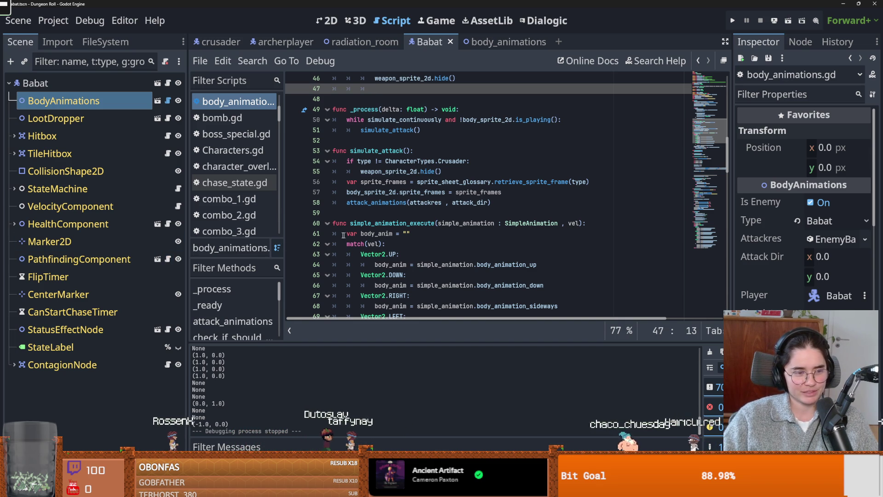
pyautogui.hotkey('ctrl', 's')
pyautogui.scroll(4, 441, 252)
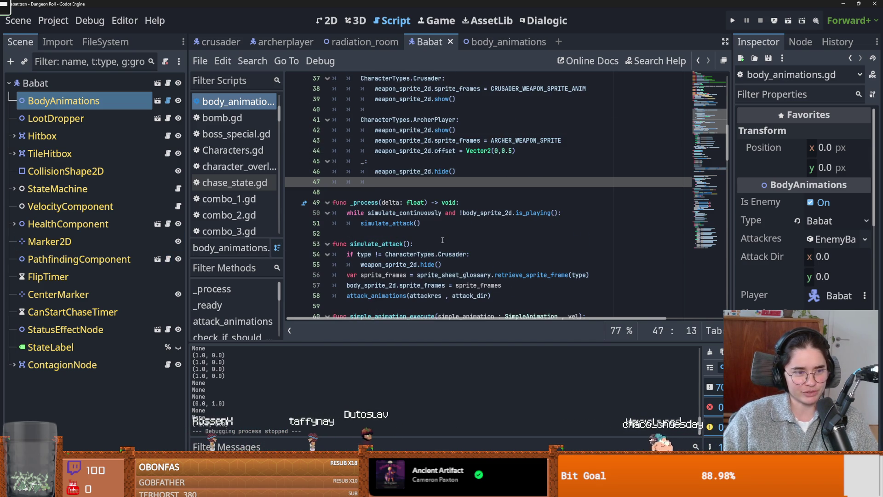
pyautogui.hotkey('ctrl', 's')
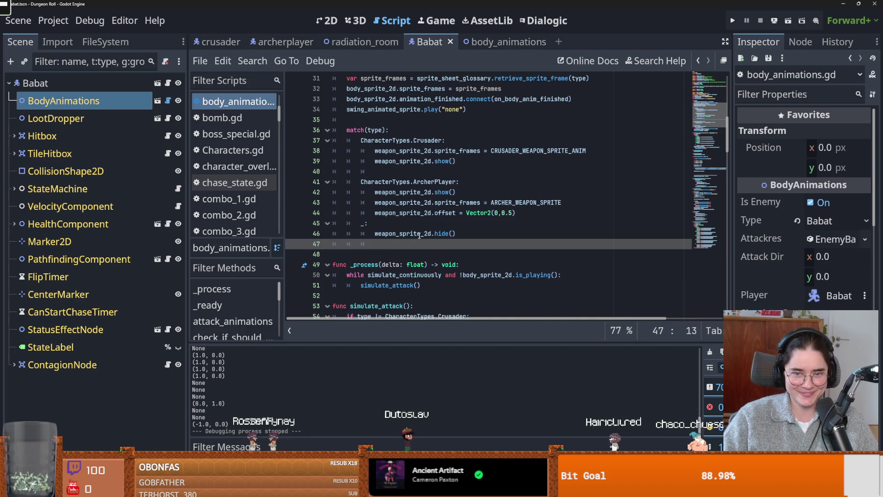
pyautogui.scroll(2, 510, 233)
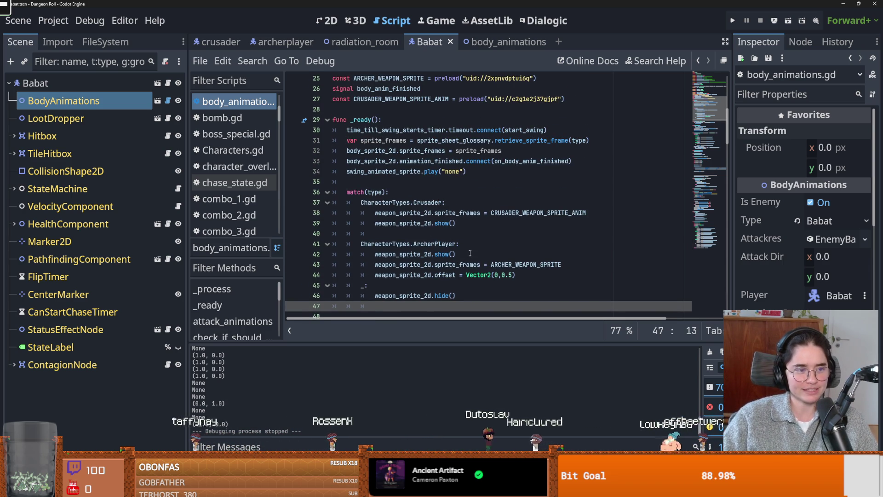
pyautogui.hotkey('ctrl', 's')
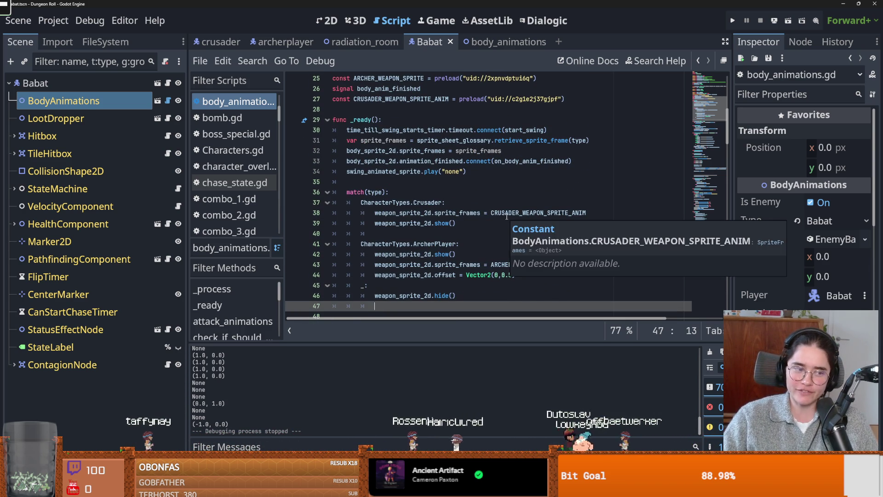
pyautogui.click(453, 191)
pyautogui.click(428, 182)
pyautogui.scroll(-3, 416, 222)
pyautogui.scroll(-10, 416, 223)
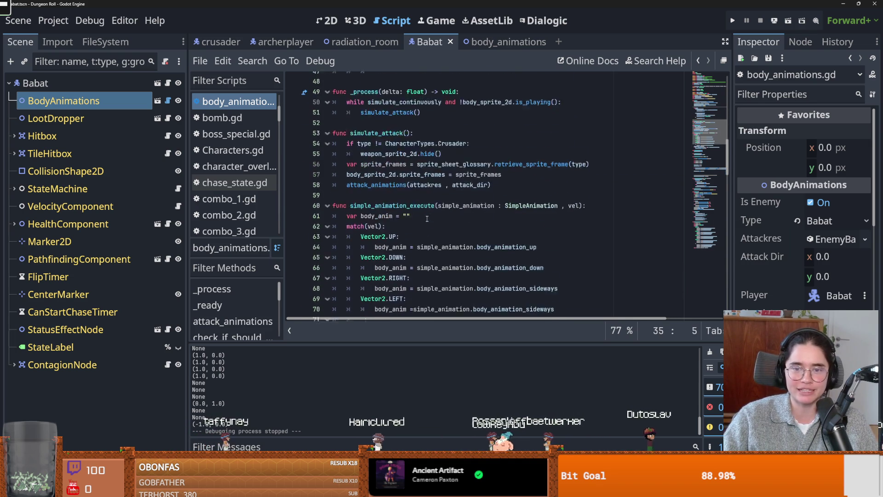
pyautogui.scroll(-3, 422, 259)
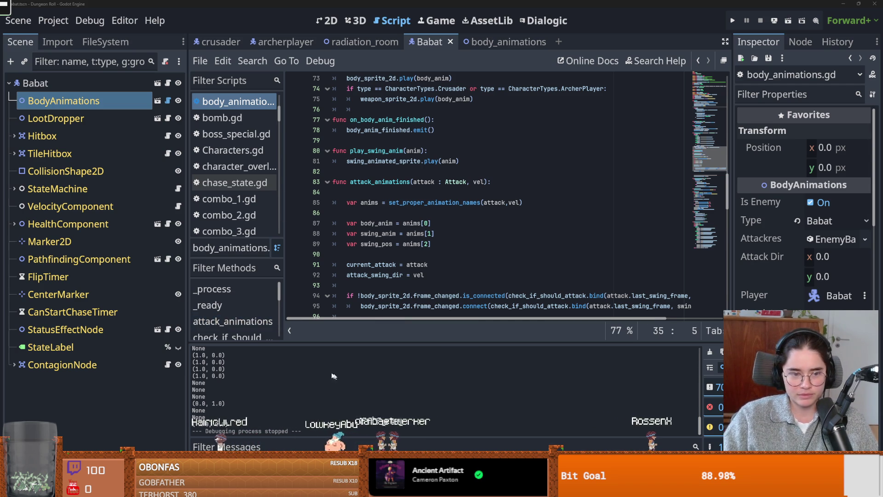
pyautogui.click(101, 98)
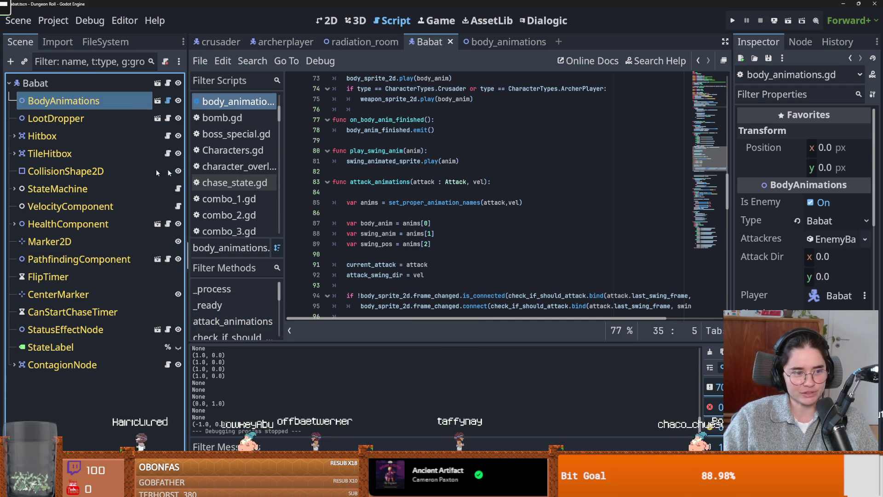
pyautogui.click(94, 42)
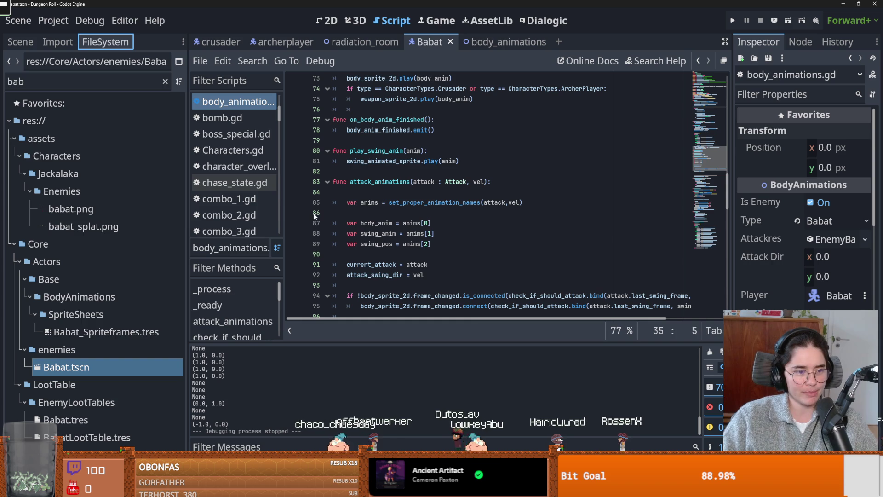
# Review attack_animations up to the Vector2.RIGHT case, saving twice, then switch to the browser.
pyautogui.click(395, 212)
pyautogui.hotkey('ctrl', 's')
pyautogui.scroll(4, 396, 221)
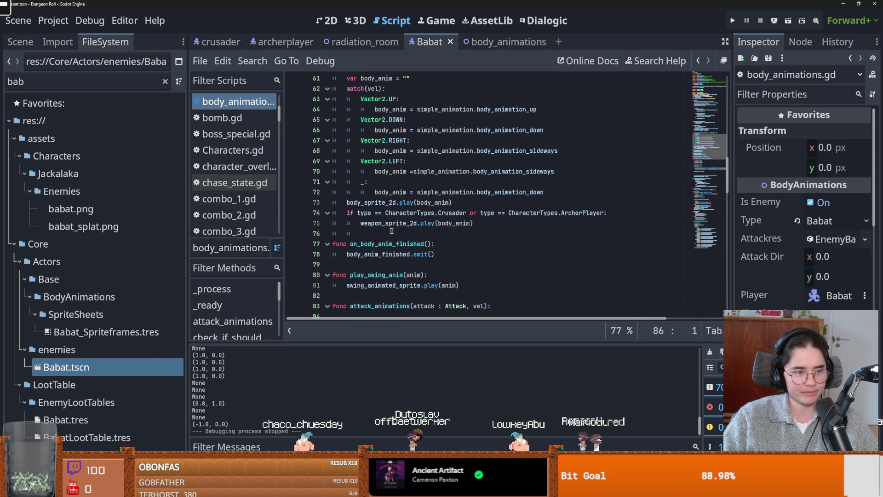
pyautogui.scroll(2, 396, 231)
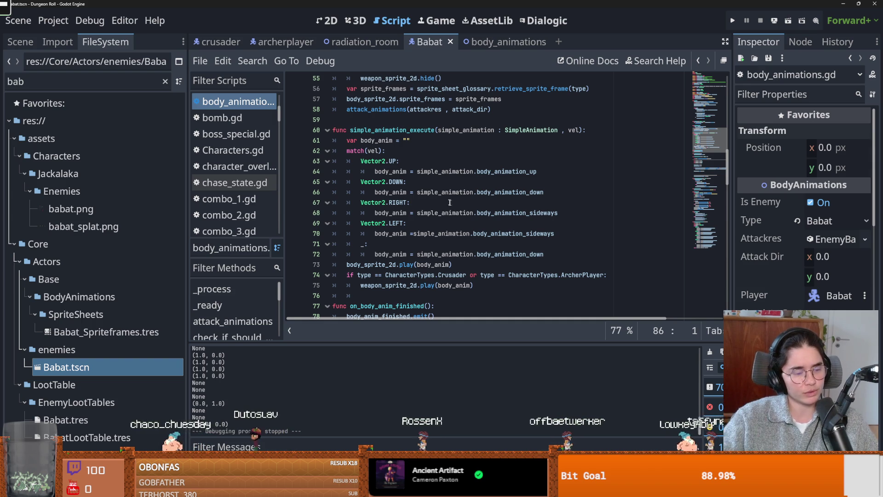
pyautogui.click(476, 201)
pyautogui.hotkey('ctrl', 's')
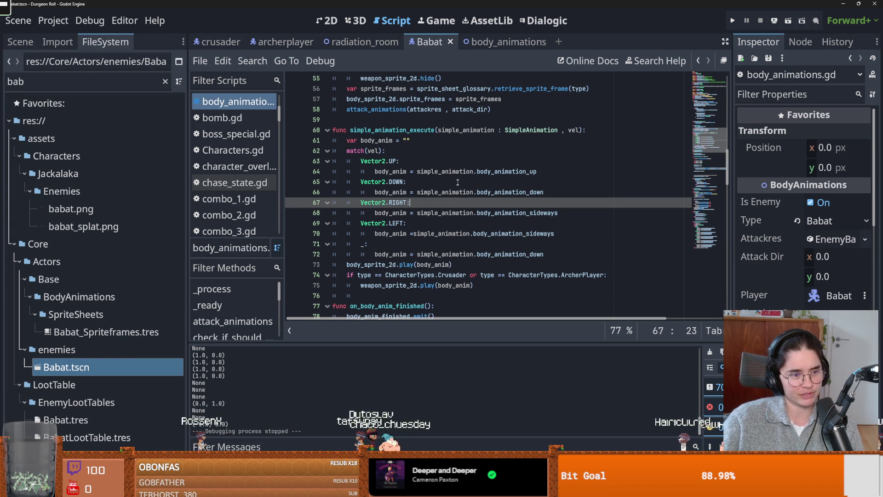
pyautogui.moveTo(443, 174)
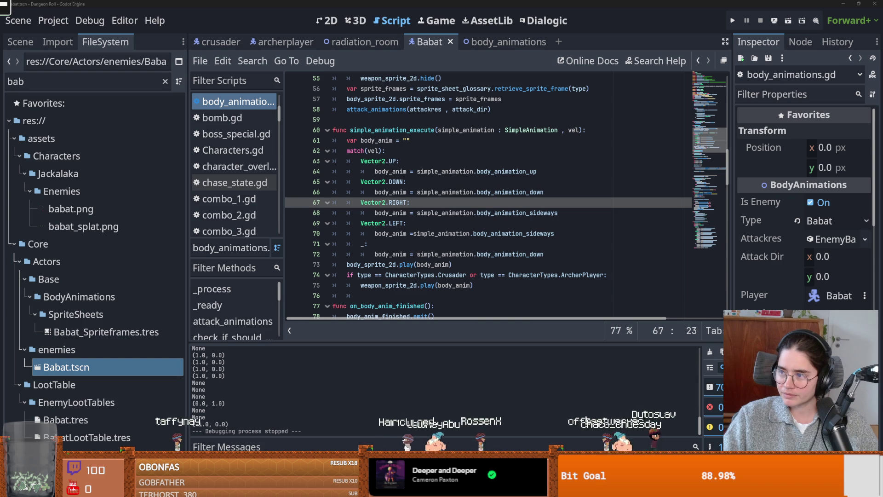
pyautogui.hotkey('alt', 'Tab')
pyautogui.click(323, 138)
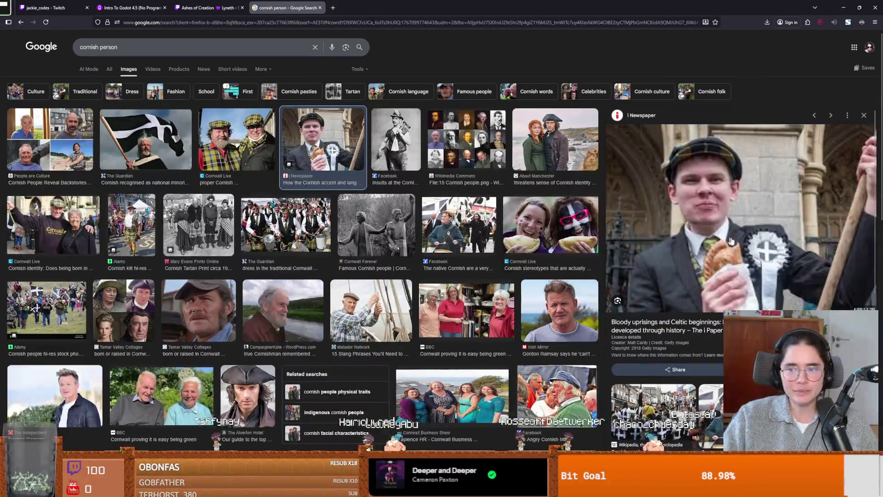
pyautogui.click(536, 318)
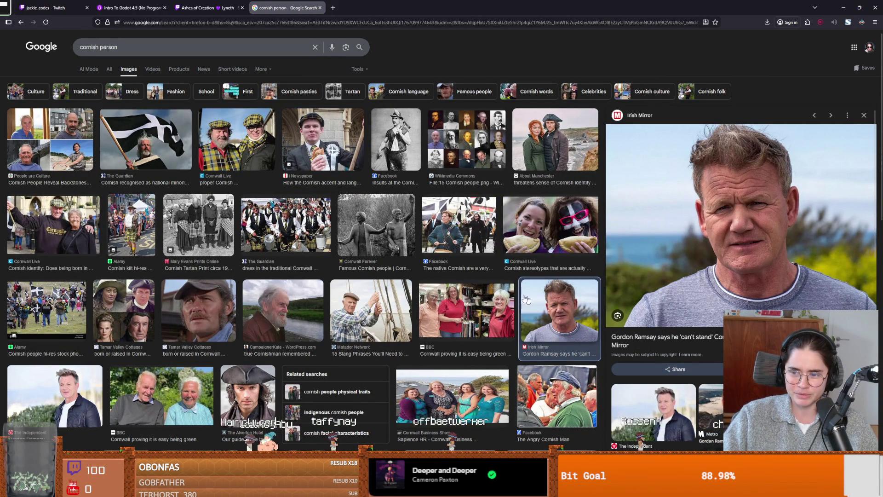
pyautogui.click(343, 135)
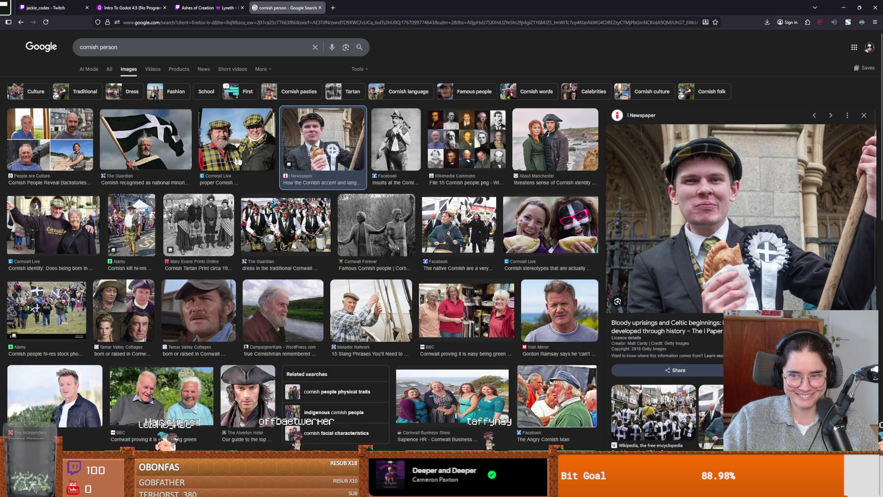
pyautogui.hotkey('alt', 'Tab')
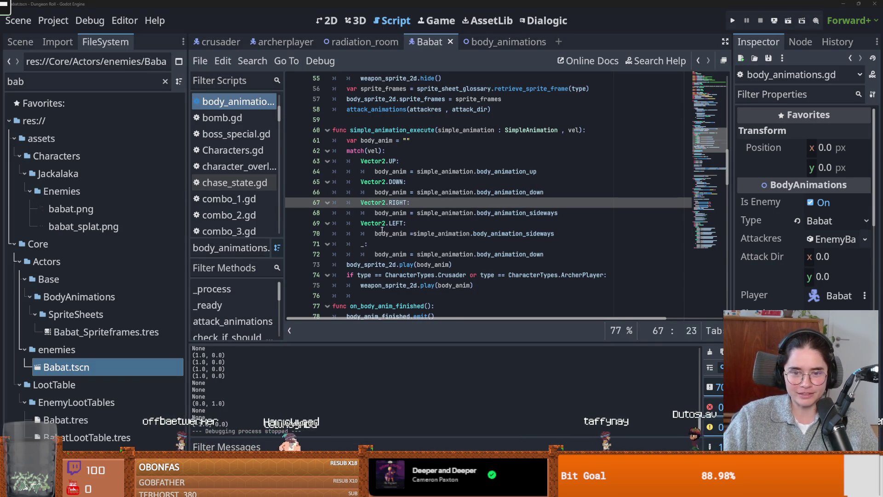
pyautogui.click(450, 234)
pyautogui.hotkey('ctrl', 's')
pyautogui.scroll(-2, 450, 238)
pyautogui.scroll(2, 450, 238)
pyautogui.hotkey('ctrl', 's')
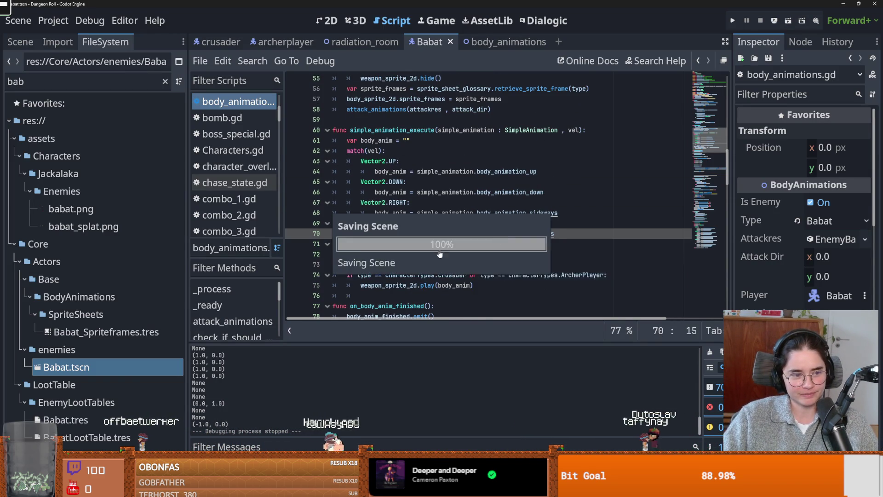
pyautogui.scroll(3, 446, 232)
pyautogui.click(441, 227)
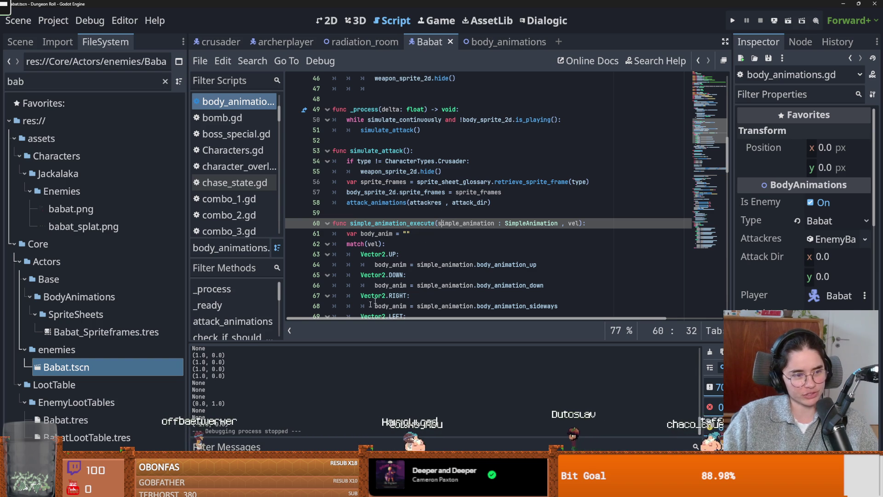
pyautogui.moveTo(376, 297)
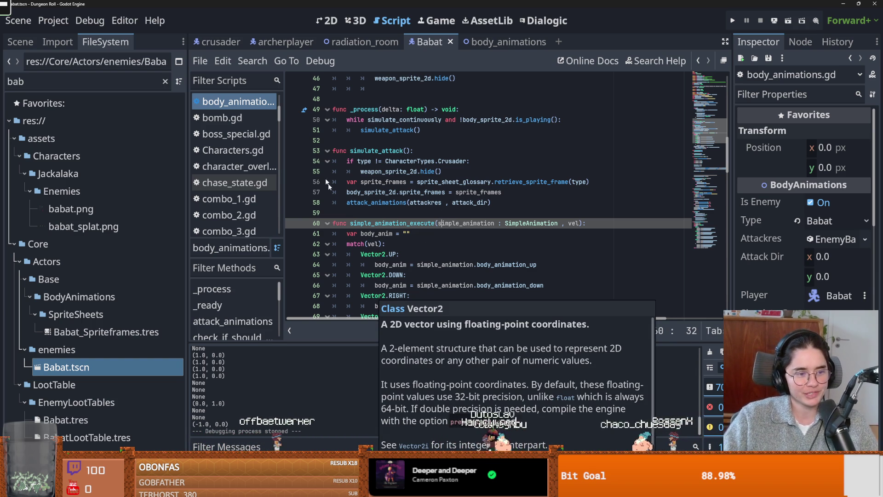
pyautogui.click(361, 172)
pyautogui.hotkey('ctrl', 's')
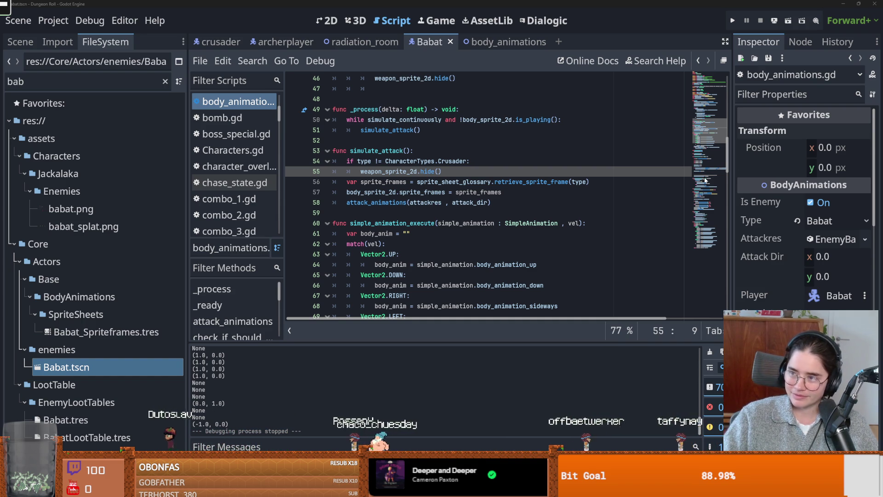
pyautogui.click(417, 162)
pyautogui.scroll(1, 506, 226)
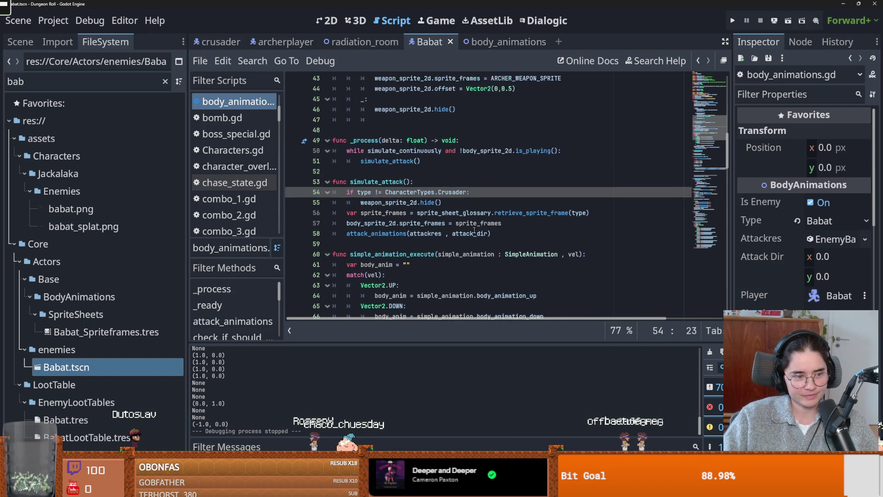
pyautogui.click(507, 226)
pyautogui.hotkey('ctrl', 's')
# Filter the FileSystem by 'archer' and widen the panel so the file names are readable.
pyautogui.doubleClick(72, 76)
pyautogui.write('archer')
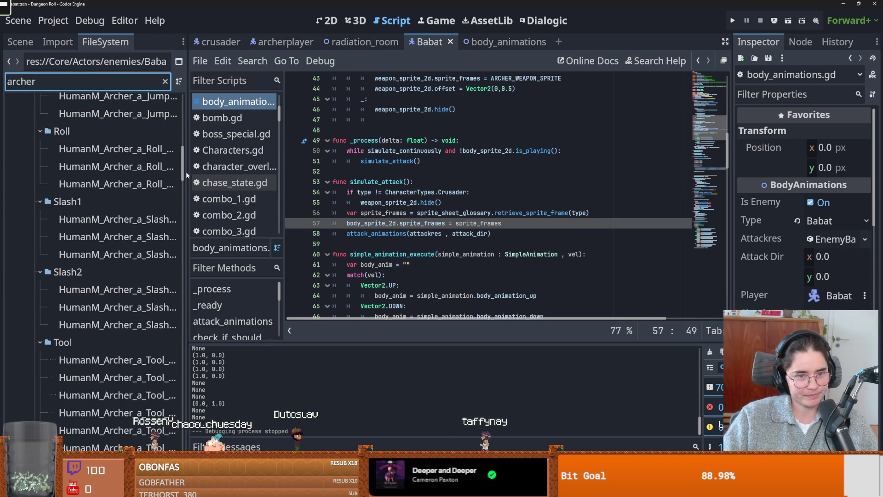
pyautogui.moveTo(189, 176); pyautogui.dragTo(261, 179)
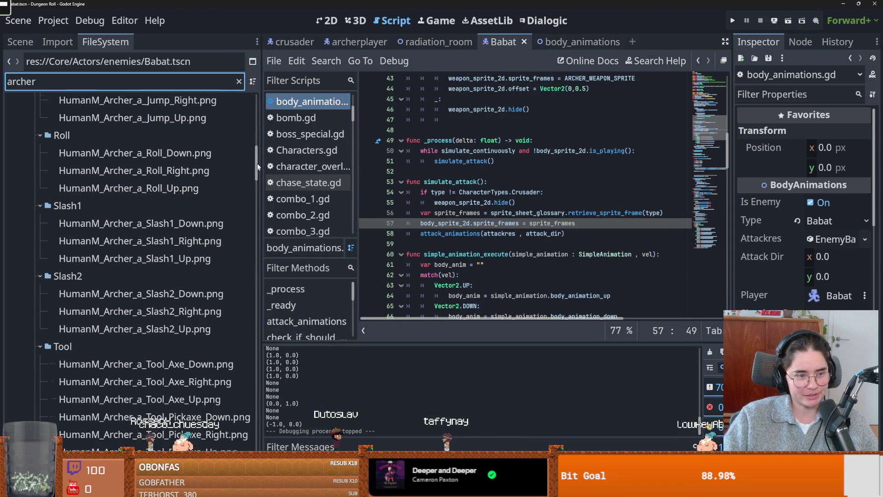
pyautogui.scroll(-5, 262, 136)
pyautogui.scroll(6, 222, 158)
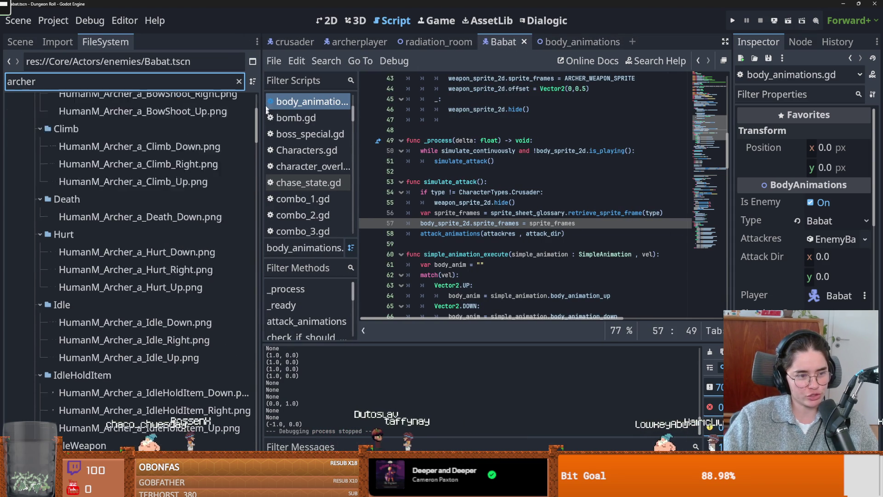
pyautogui.moveTo(256, 112); pyautogui.dragTo(254, 437)
pyautogui.scroll(-10, 156, 411)
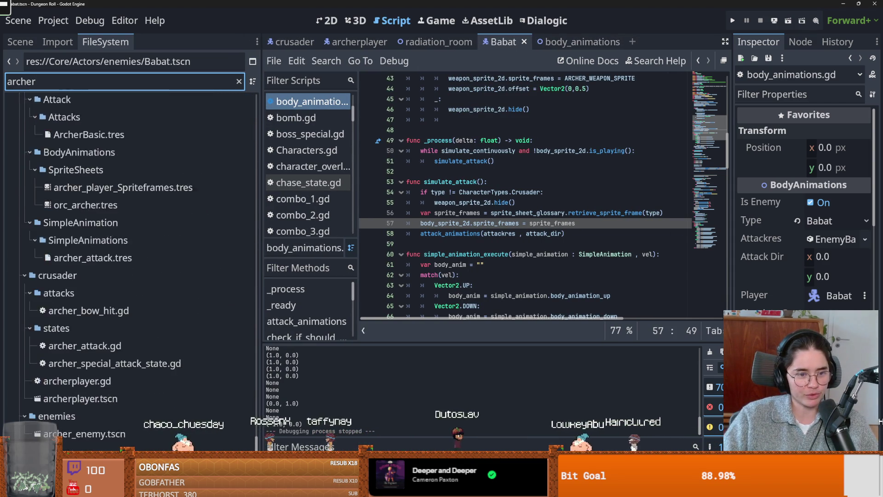
pyautogui.scroll(7, 155, 411)
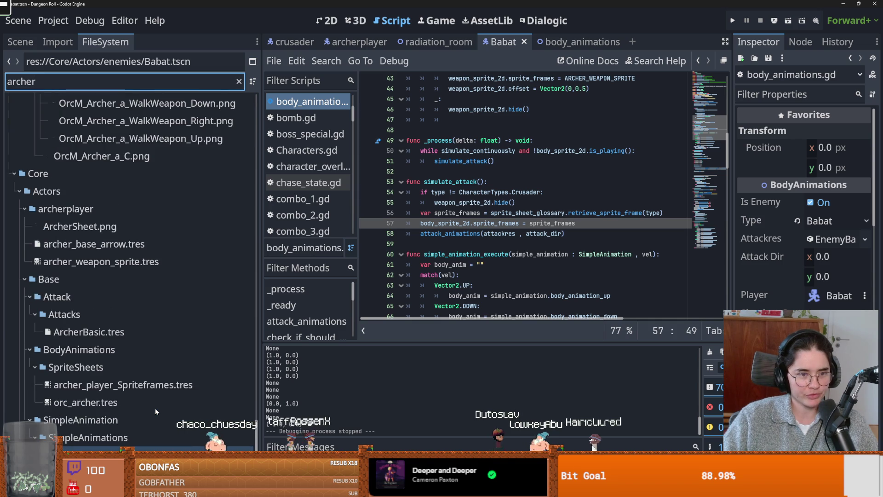
# Inspect ArcherSheet.png and open the archerplayer folder in the file manager.
pyautogui.click(95, 224)
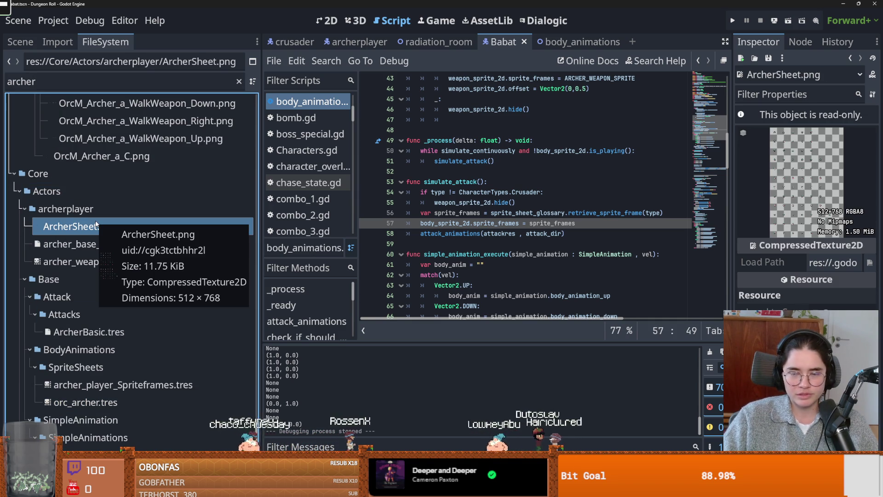
pyautogui.rightClick(57, 209)
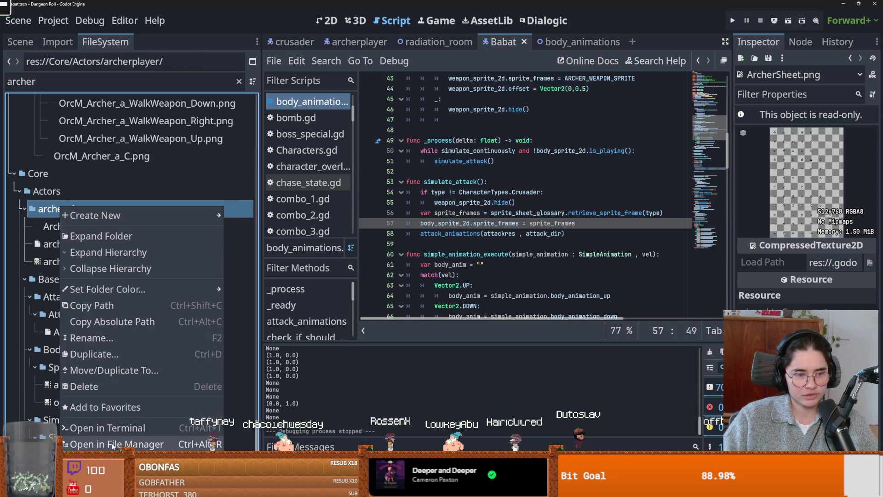
pyautogui.click(174, 315)
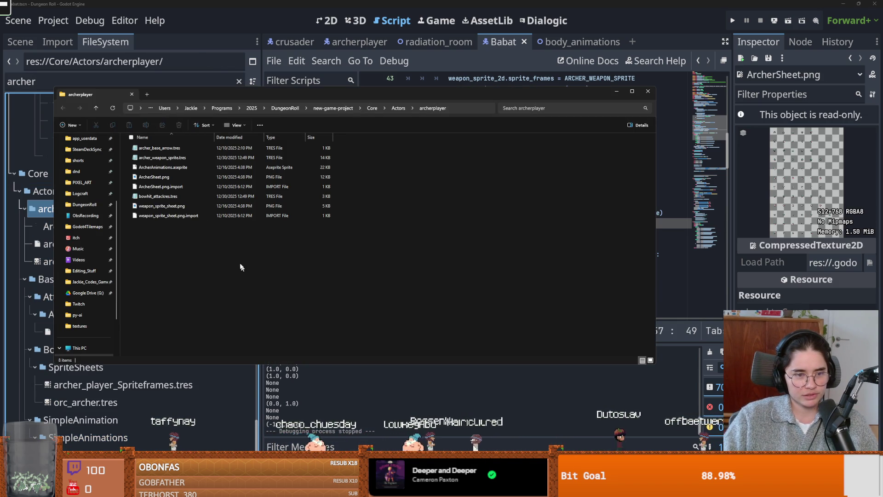
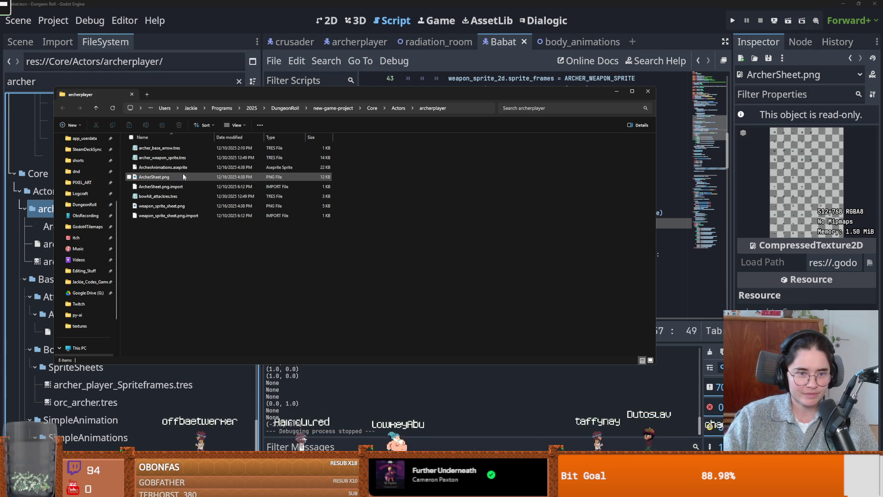
# Open ArcherAnimations.aseprite in Aseprite.
pyautogui.click(162, 168)
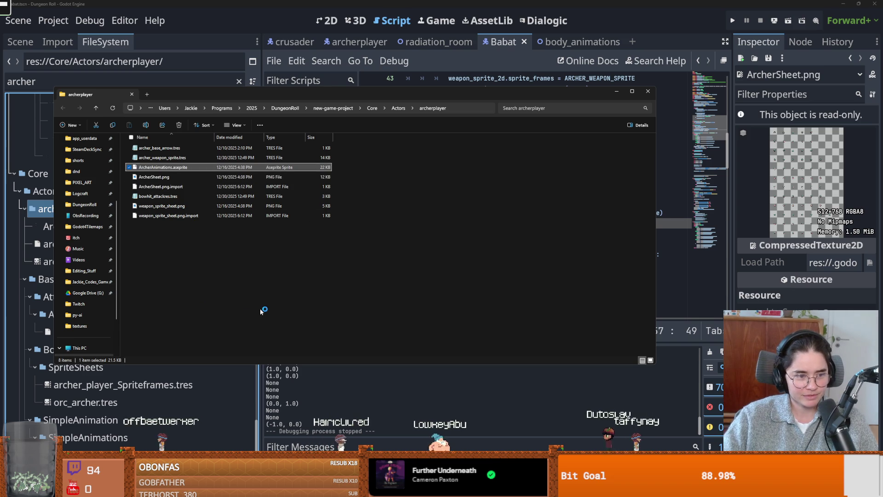
pyautogui.scroll(1, 85, 244)
pyautogui.press('Return')
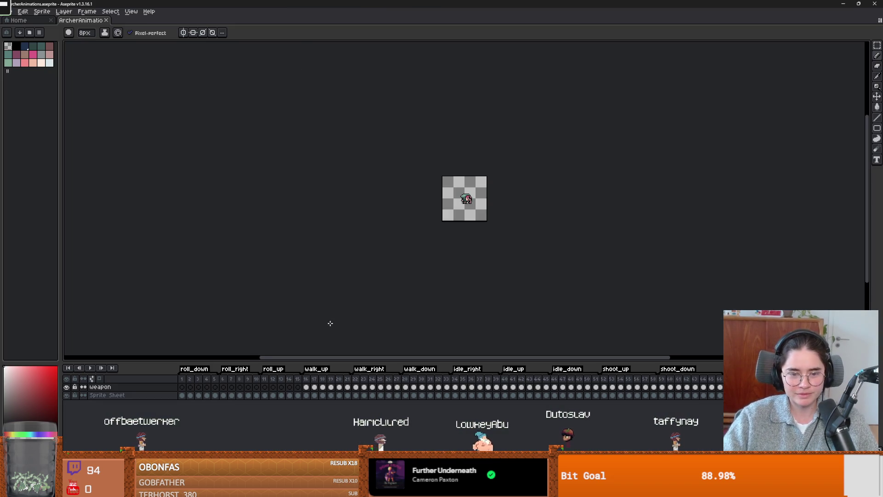
# Recentre the canvas, select frame 14 and make the weapon layer visible, then return to Godot.
pyautogui.moveTo(331, 292); pyautogui.dragTo(290, 308)
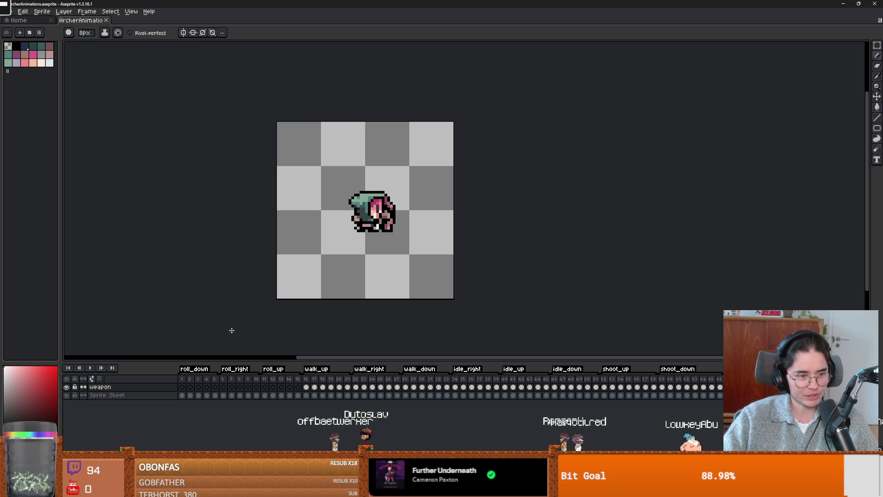
pyautogui.moveTo(285, 313); pyautogui.dragTo(253, 335)
pyautogui.moveTo(202, 387); pyautogui.dragTo(289, 388)
pyautogui.click(164, 400)
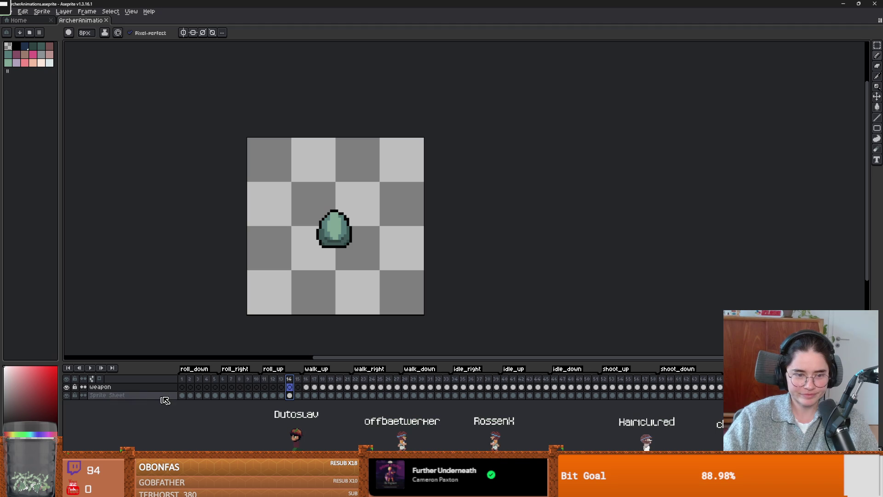
pyautogui.click(66, 387)
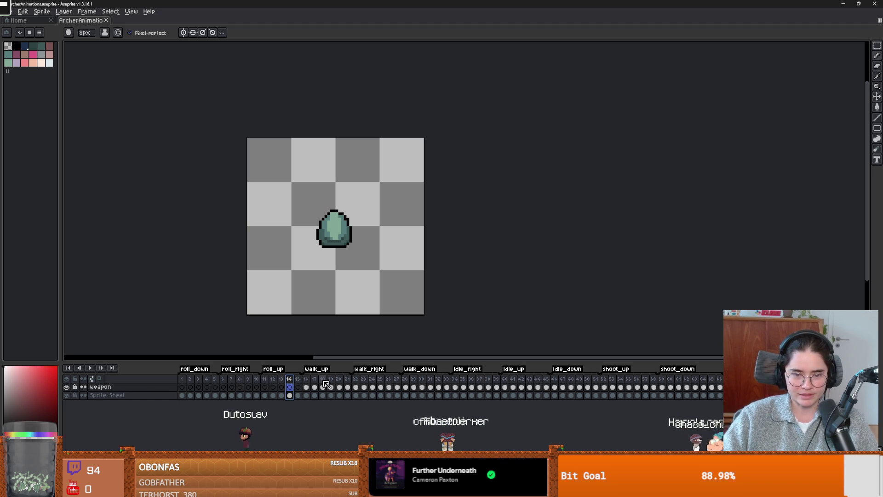
pyautogui.hotkey('alt', 'Tab')
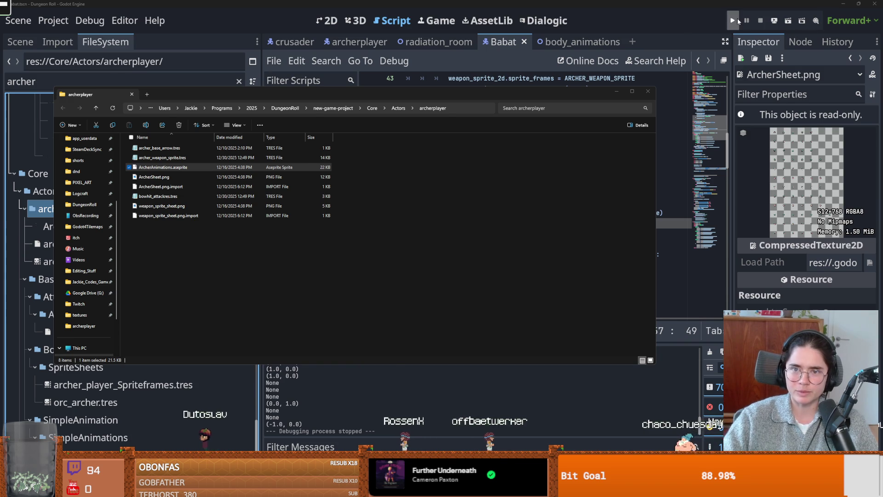
# Run Dungeon Roll, pick the Archer class, attack once in a room, then close the game.
pyautogui.click(738, 19)
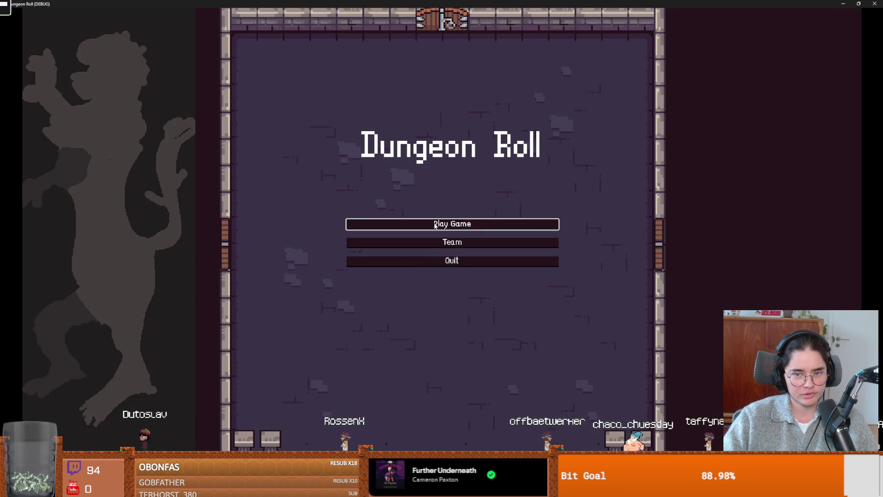
pyautogui.click(410, 220)
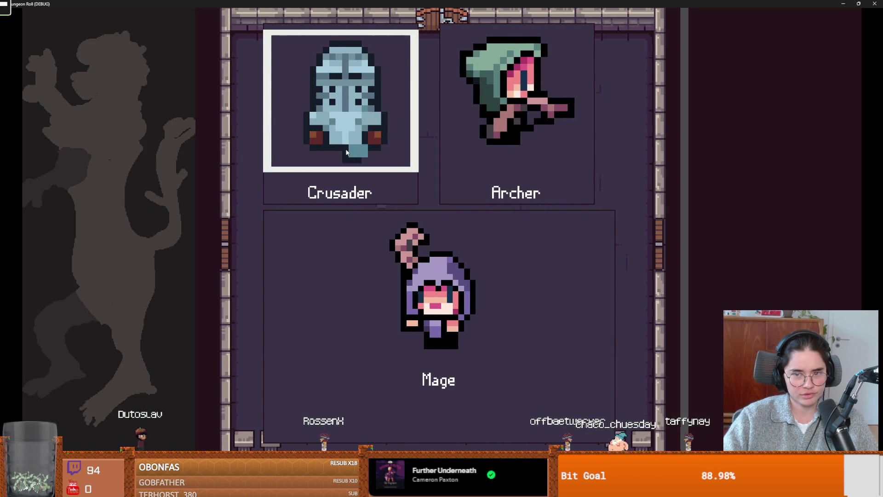
pyautogui.press('Right')
pyautogui.press('Return')
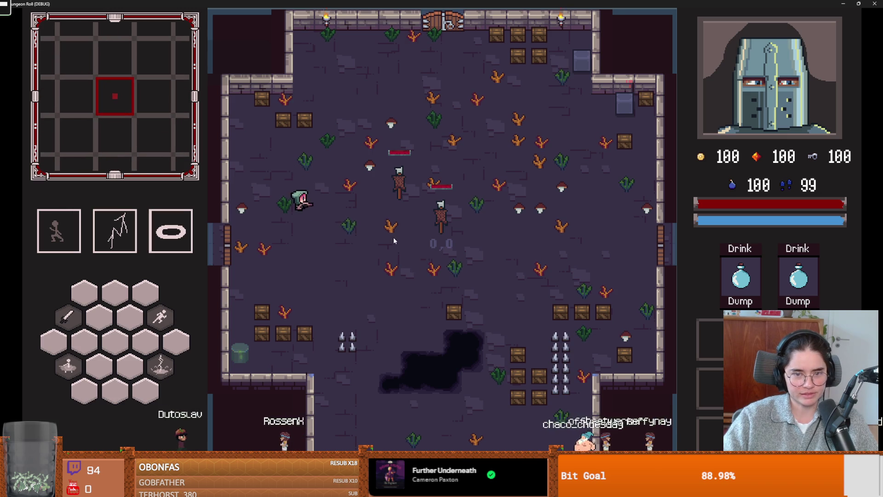
pyautogui.click(387, 212)
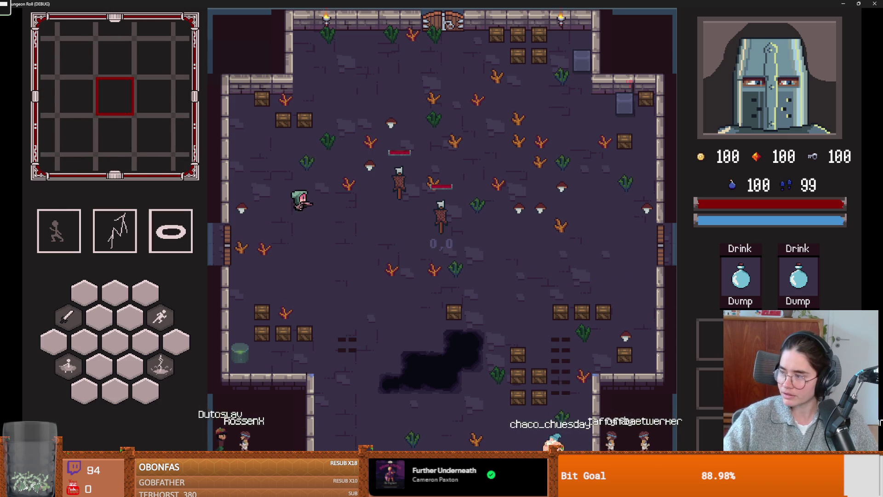
pyautogui.hotkey('alt', 'F4')
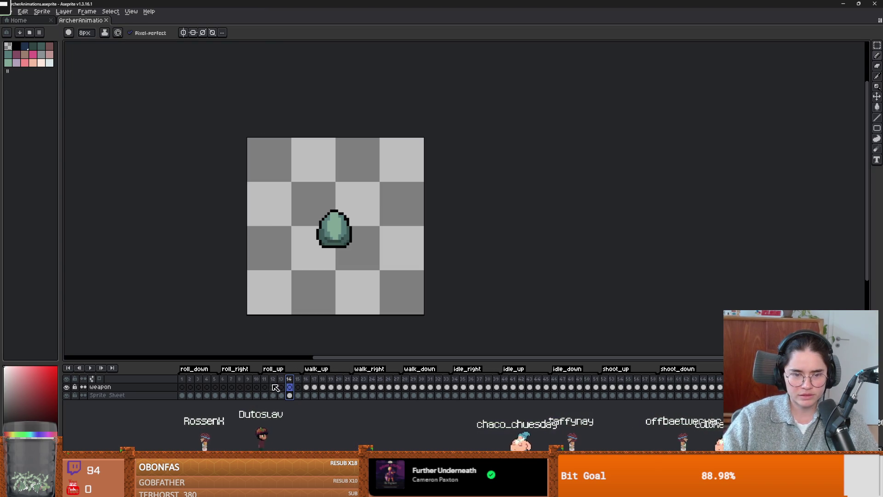
# Cancel the File > Open dialog and show frame 42 (idle_up) with the archer body.
pyautogui.click(14, 11)
pyautogui.click(17, 29)
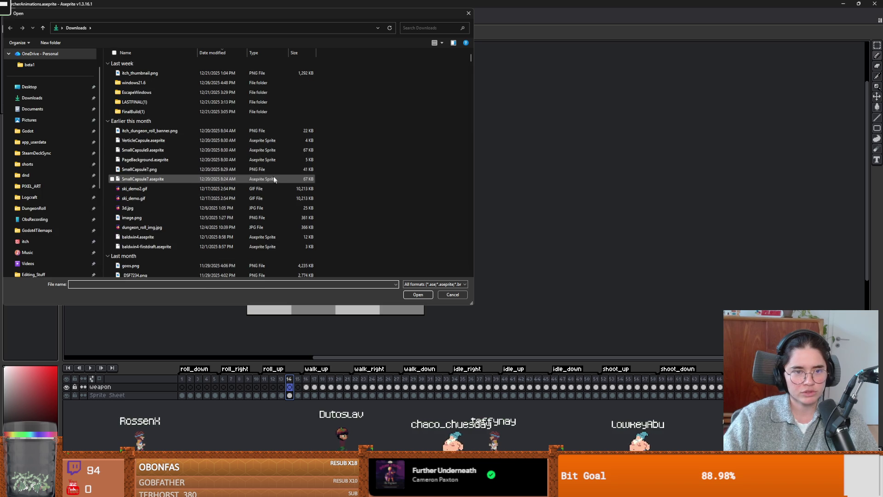
pyautogui.click(469, 13)
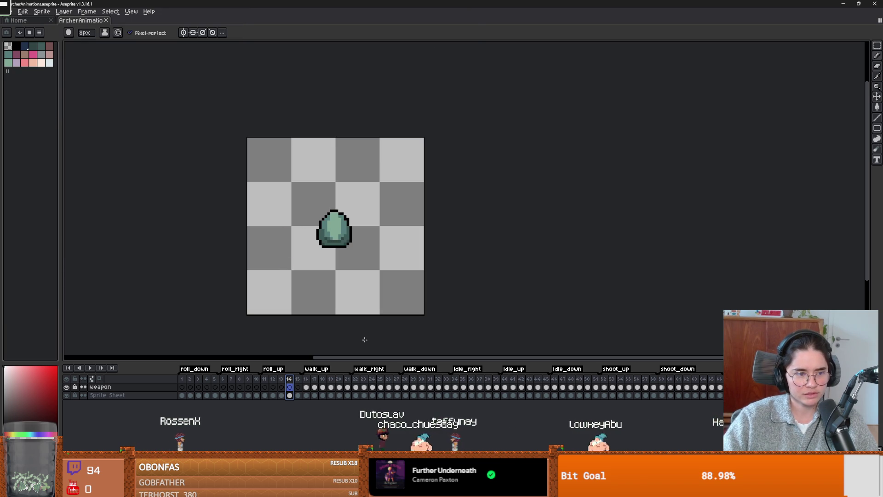
pyautogui.click(575, 378)
pyautogui.click(522, 378)
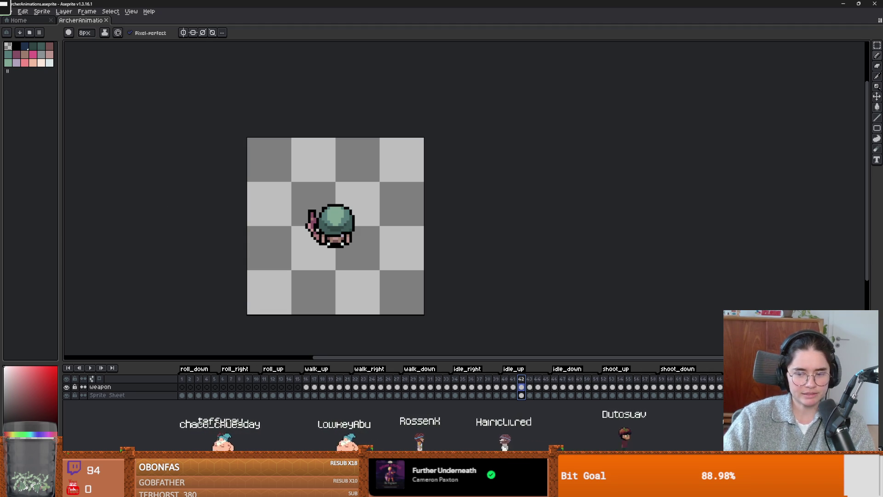
pyautogui.hotkey('alt', 'Tab')
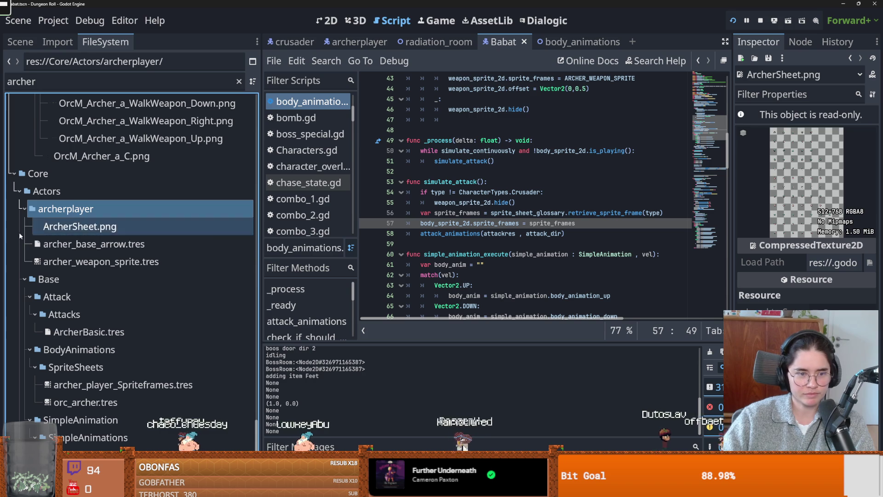
# Preview ArcherSheet.png and weapon_sprite_sheet.png in the archerplayer folder's file manager, then close it.
pyautogui.rightClick(76, 209)
pyautogui.press('Escape')
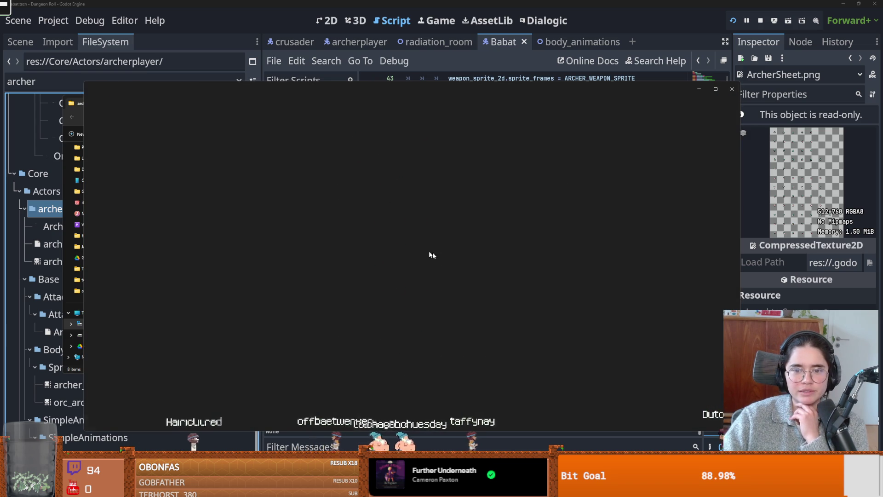
pyautogui.click(732, 89)
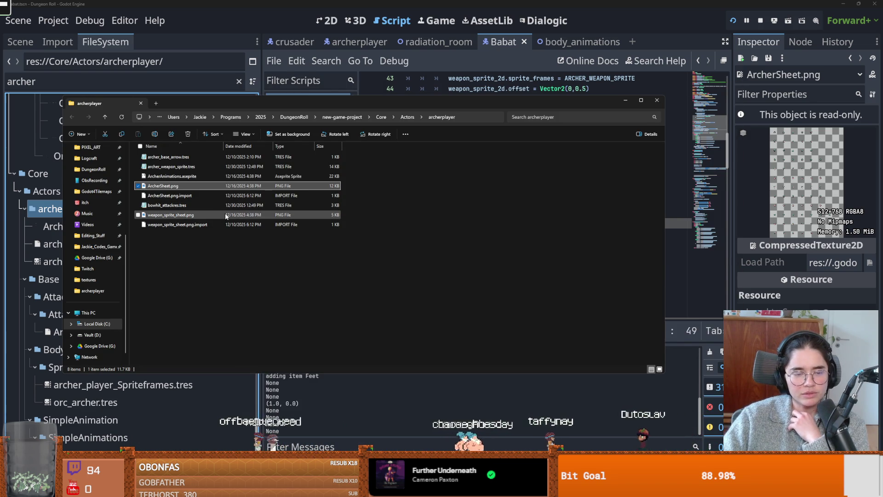
pyautogui.moveTo(214, 215)
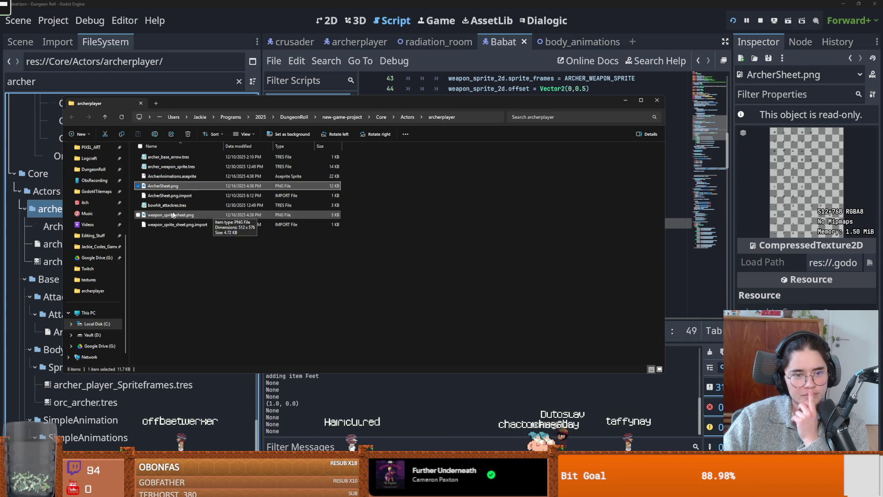
pyautogui.click(408, 116)
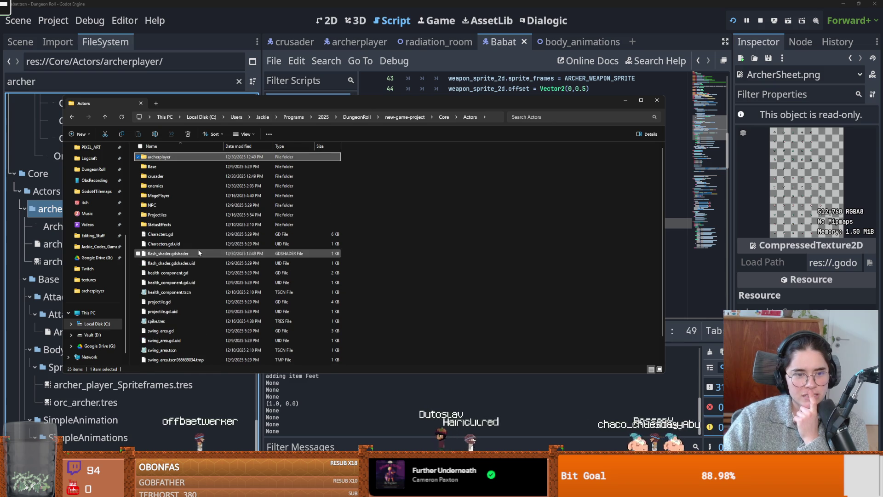
pyautogui.click(657, 100)
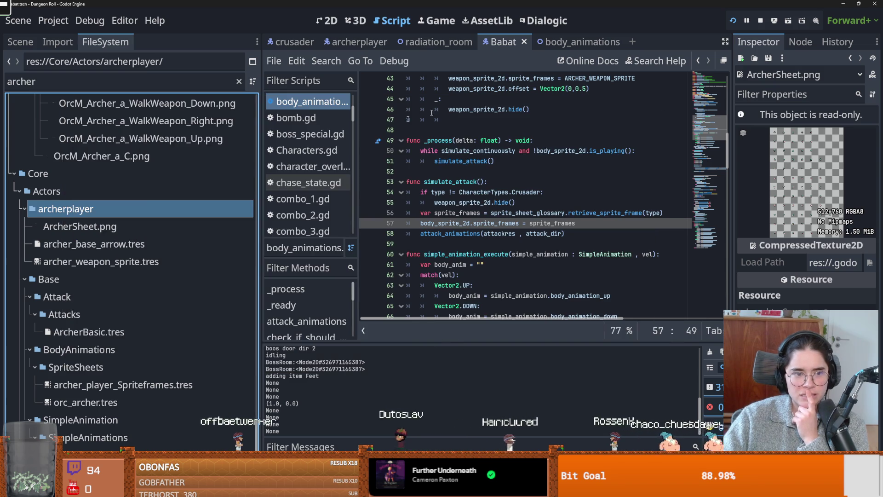
# Show the archerplayer scene's node tree and select the BodyAnimations node.
pyautogui.scroll(5, 248, 350)
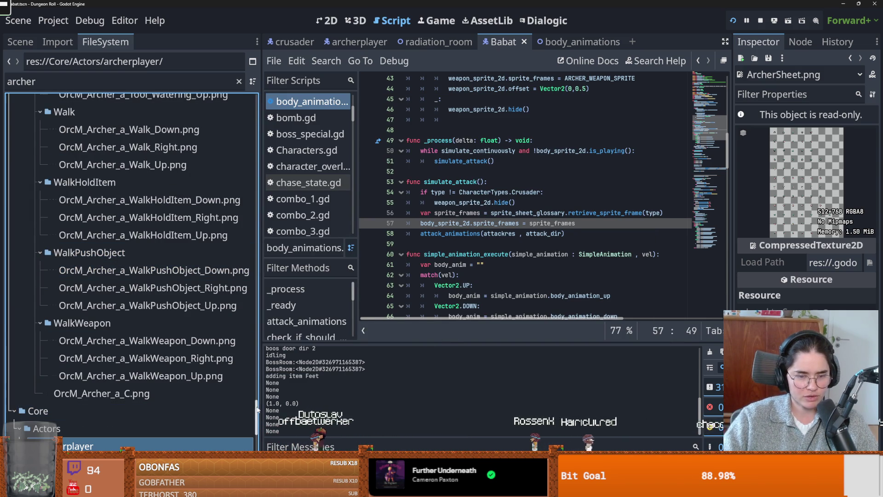
pyautogui.scroll(3, 249, 405)
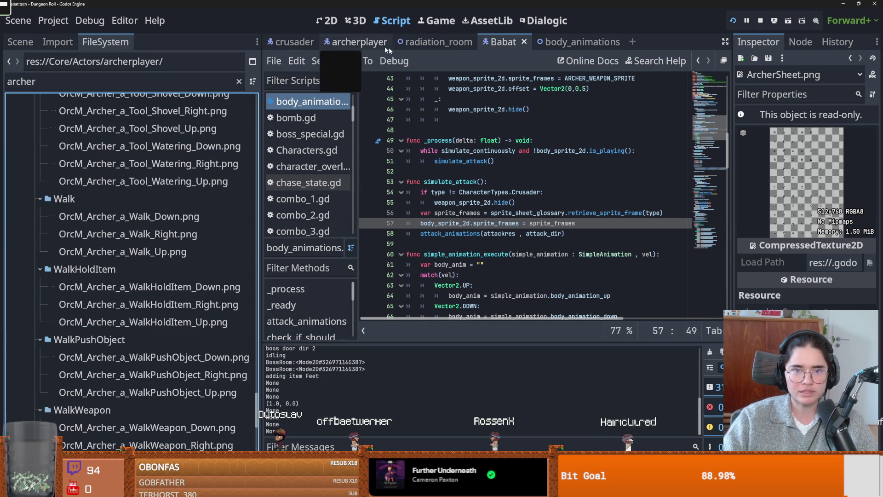
pyautogui.click(361, 43)
pyautogui.click(23, 42)
pyautogui.click(64, 121)
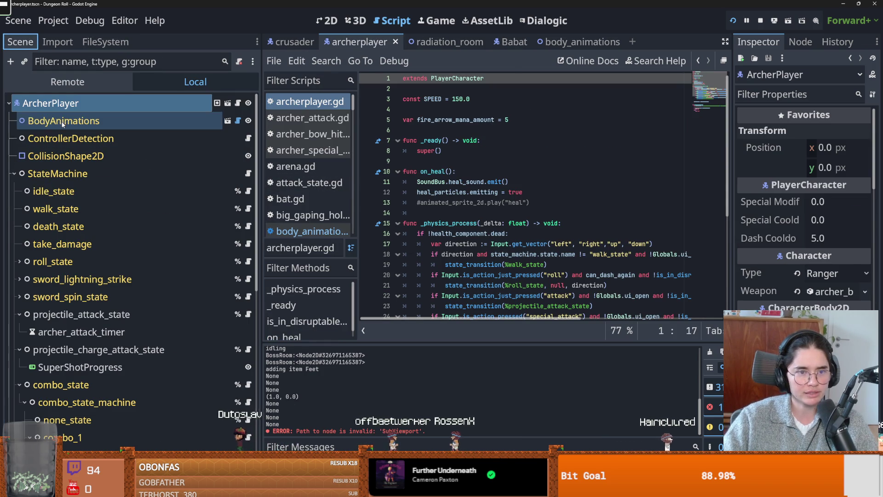
# Open the BodyAnimations scene and set its character type to Archer Player.
pyautogui.click(227, 121)
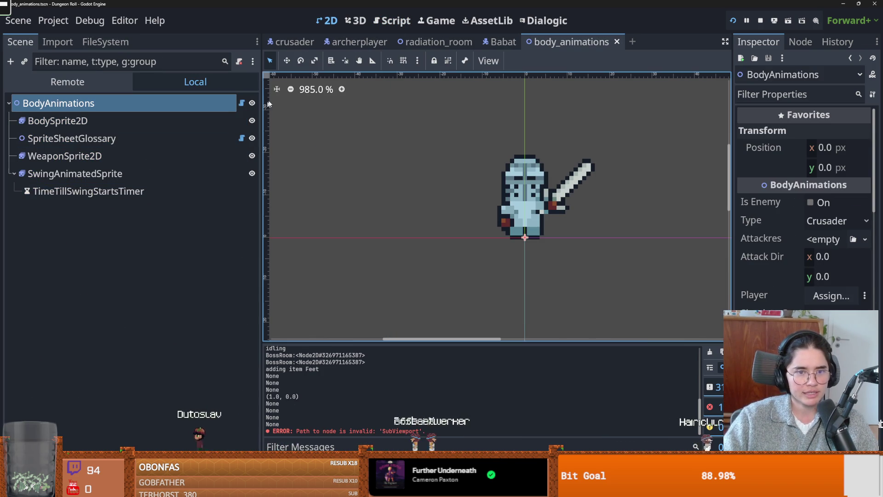
pyautogui.click(835, 220)
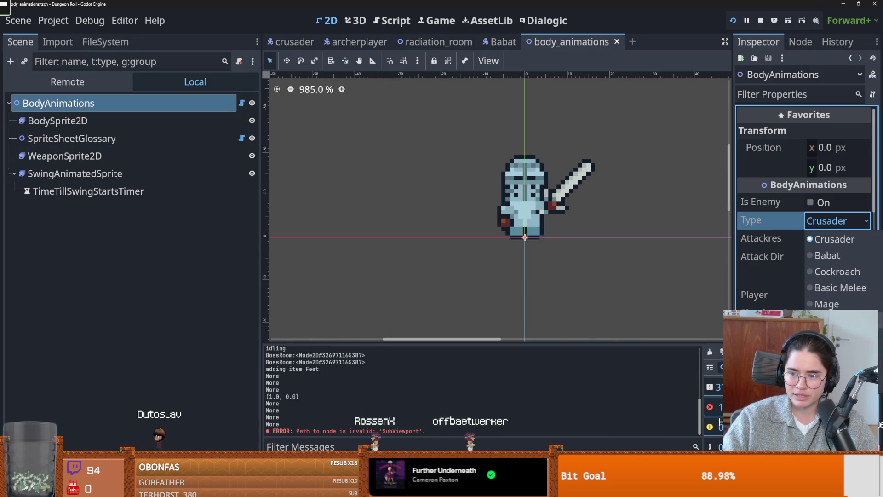
pyautogui.click(828, 320)
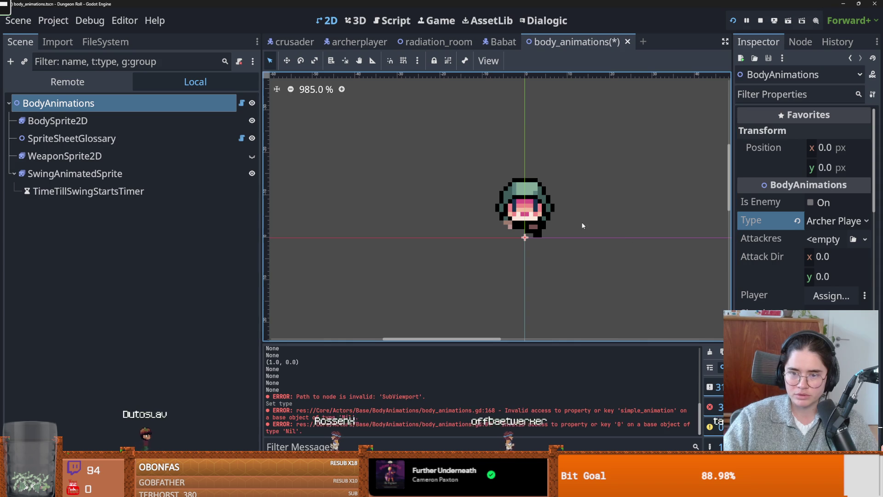
# Inspect the SwingAnimatedSprite and BodySprite2D animations, including the bow_hit_down frames.
pyautogui.click(92, 173)
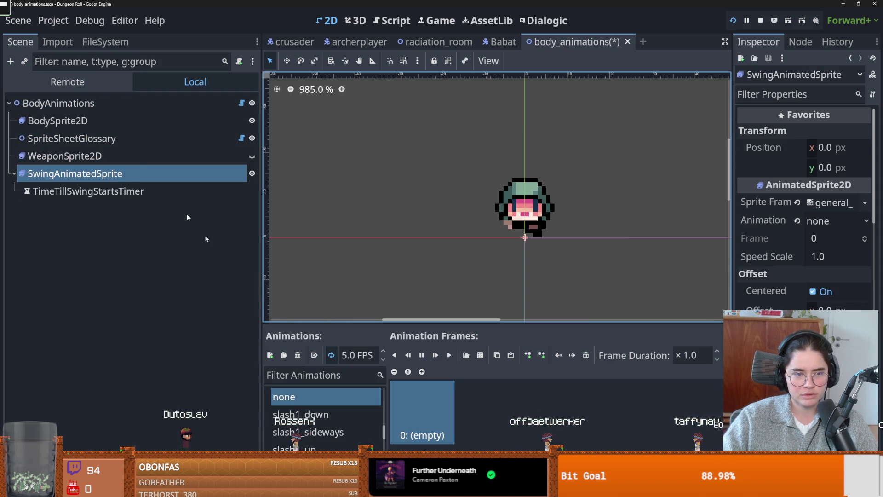
pyautogui.click(58, 121)
pyautogui.moveTo(429, 323); pyautogui.dragTo(429, 114)
pyautogui.click(368, 240)
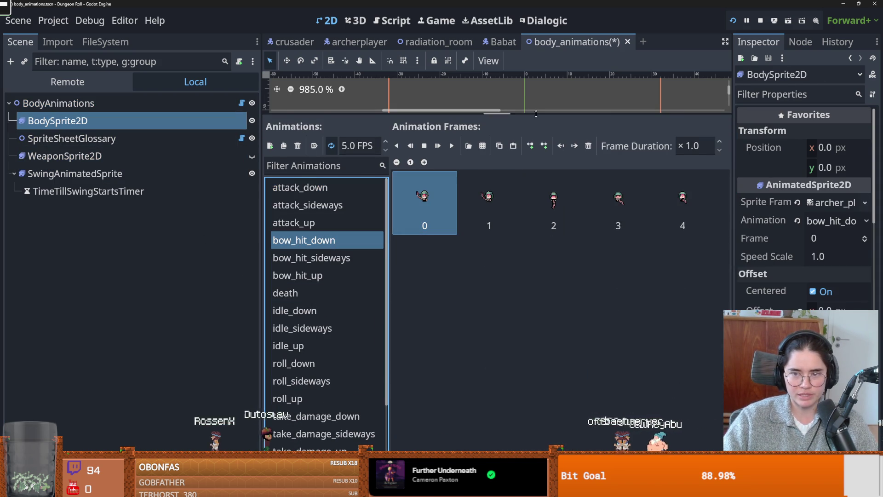
pyautogui.moveTo(534, 114); pyautogui.dragTo(535, 184)
# Preview HumanM_Archer_a_Slash1_Down.png and show the Slash1 folder's PNGs in the file manager.
pyautogui.click(106, 42)
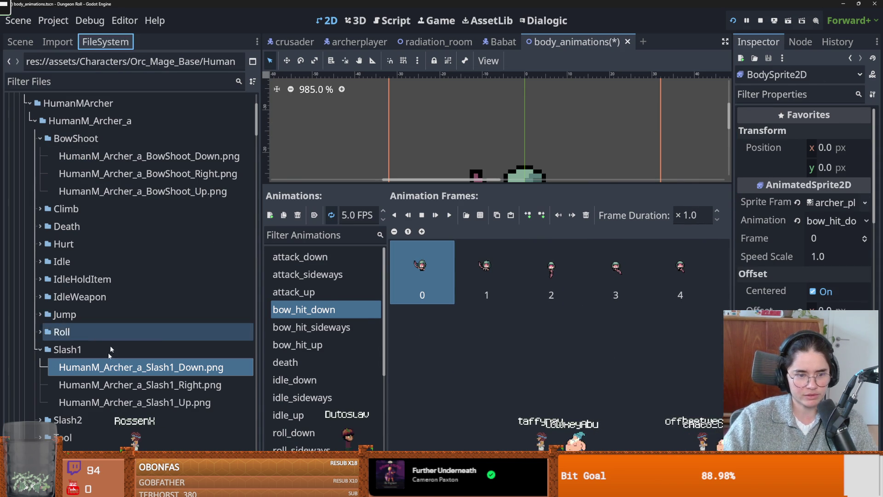
pyautogui.click(112, 368)
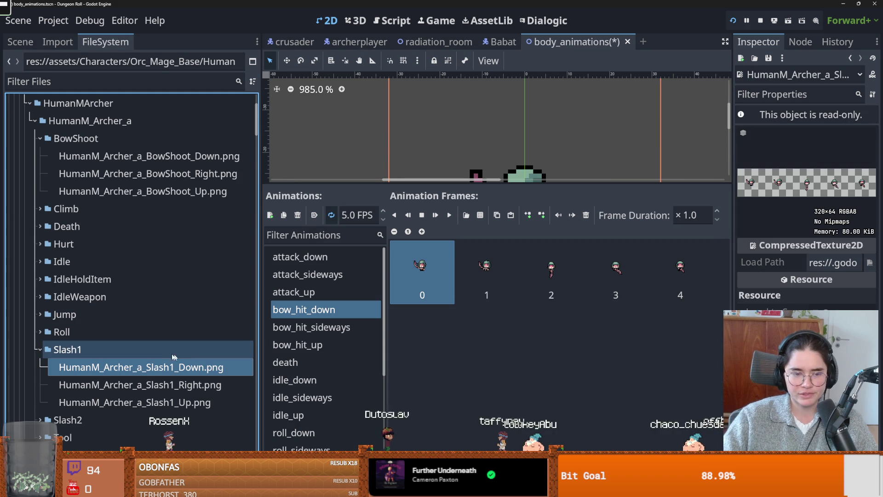
pyautogui.rightClick(71, 353)
pyautogui.click(120, 455)
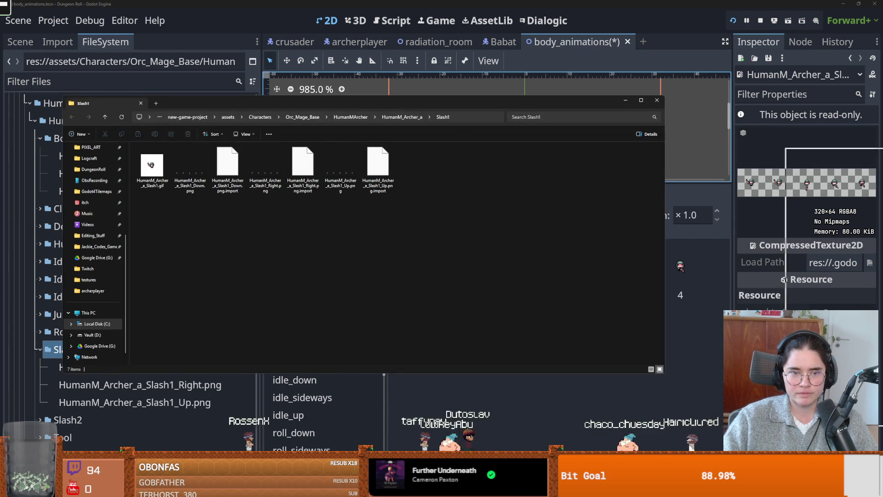
pyautogui.hotkey('alt', 'Tab')
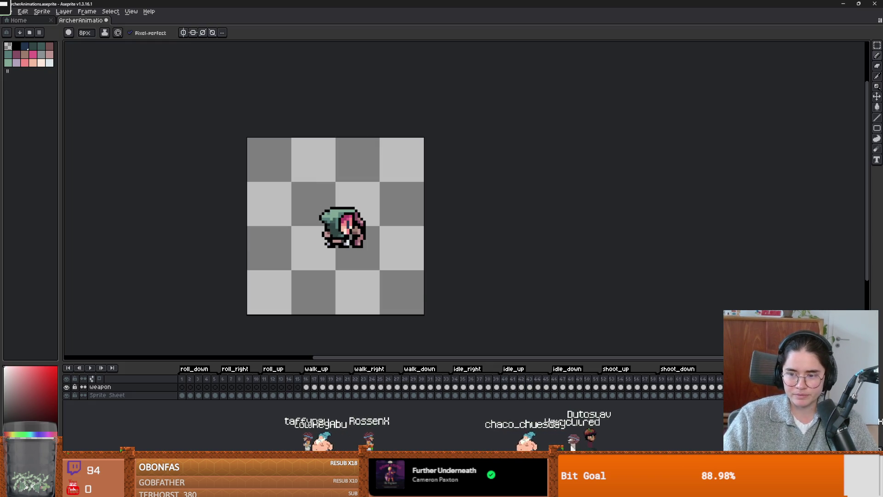
# Set the shoot_right tag's end frame to 74.
pyautogui.hotkey('alt', 'F5')
pyautogui.click(459, 237)
pyautogui.write('74')
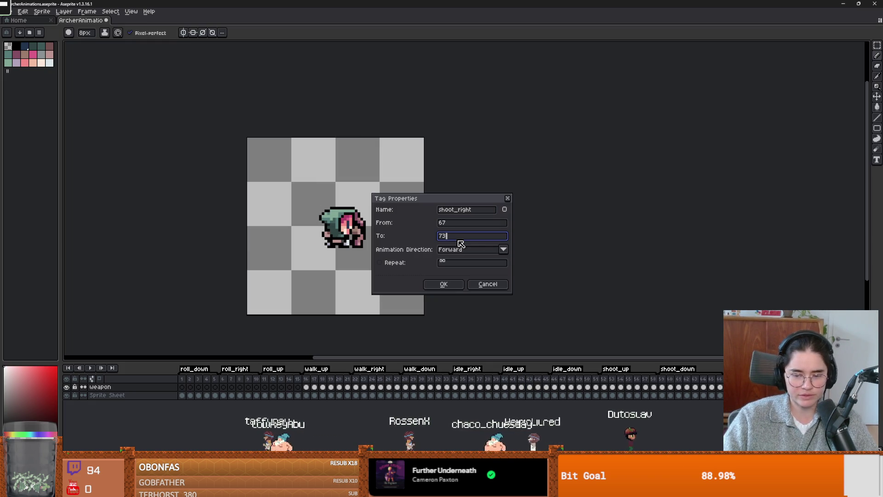
pyautogui.press('Return')
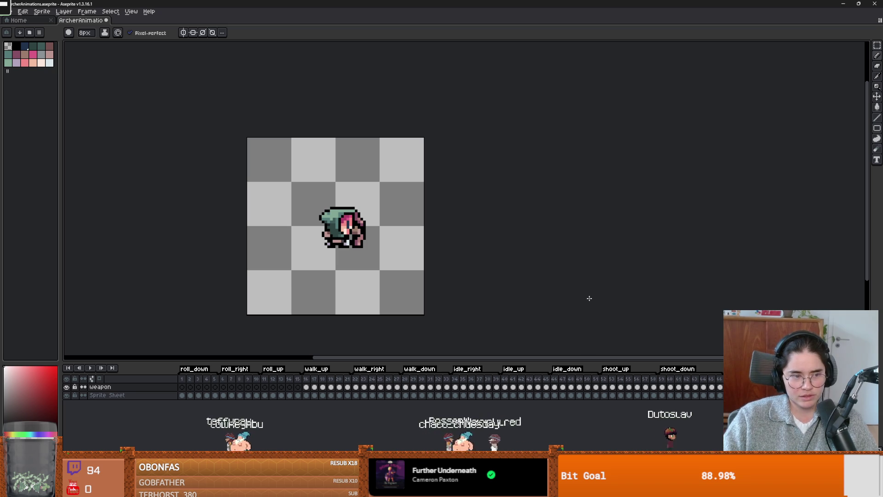
# Select the weapon and grip pixels on the Sprite Sheet layer and check them across frames.
pyautogui.scroll(2, 306, 244)
pyautogui.moveTo(409, 251)
pyautogui.mouseDown()
pyautogui.moveTo(501, 318)
pyautogui.moveTo(473, 215)
pyautogui.mouseUp()
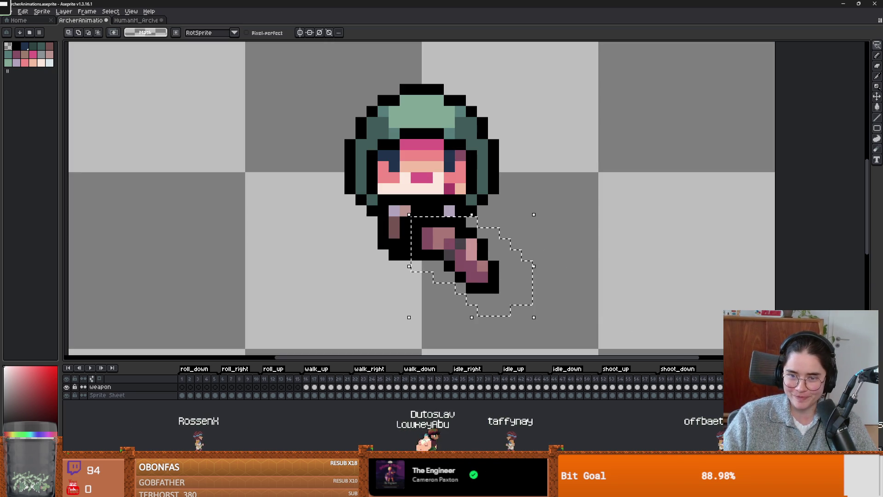
pyautogui.press('Down')
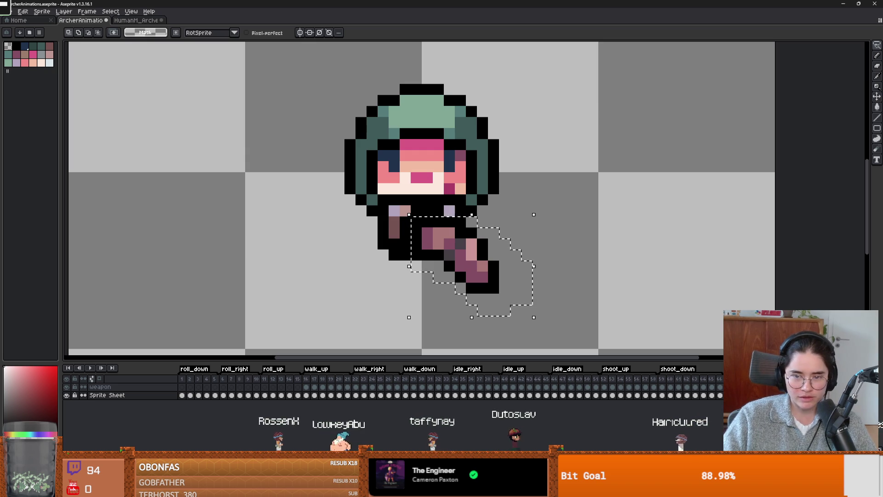
pyautogui.press('Right')
pyautogui.press('Right')
pyautogui.press('Right')
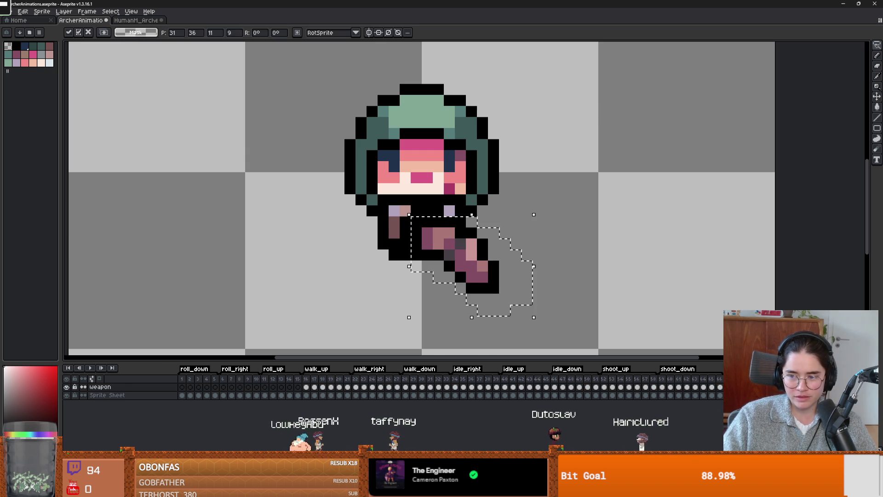
pyautogui.hotkey('ctrl', 'd')
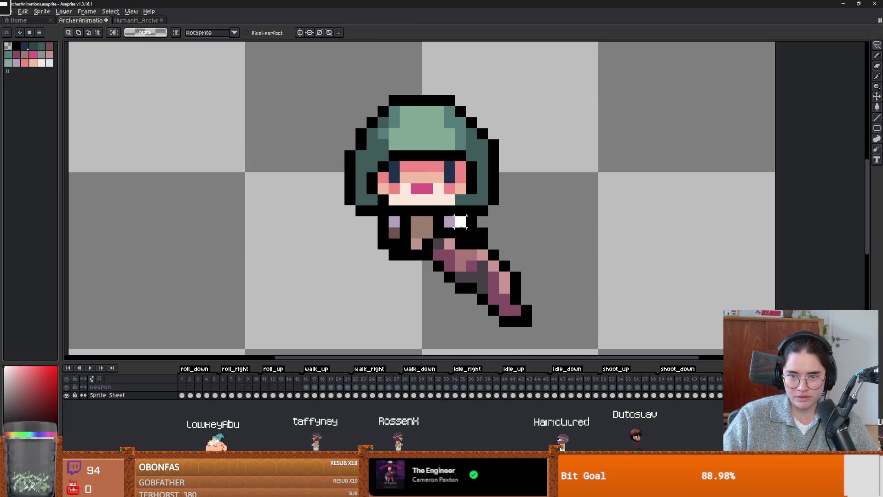
pyautogui.click(440, 249)
pyautogui.hotkey('ctrl', 'd')
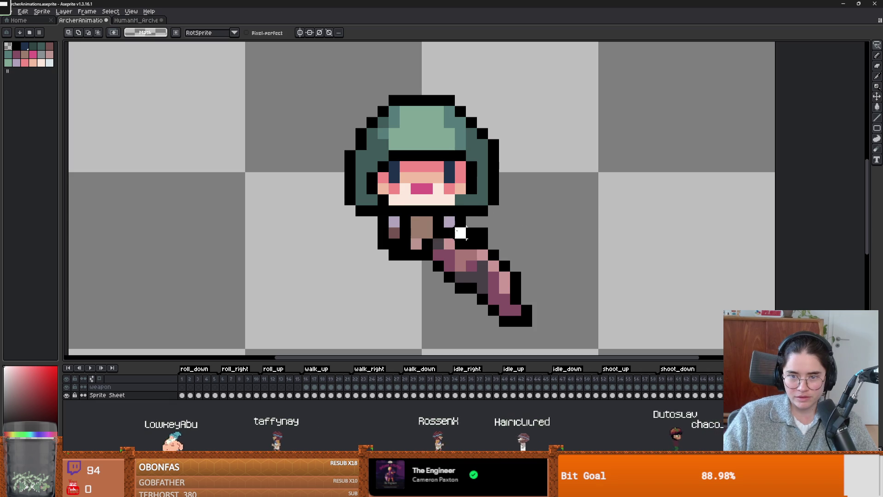
# Cut the blade and body-weapon pixels and paste them back, undoing the paste onto the weapon layer.
pyautogui.moveTo(422, 249)
pyautogui.mouseDown()
pyautogui.moveTo(458, 318)
pyautogui.moveTo(577, 294)
pyautogui.moveTo(511, 228)
pyautogui.mouseUp()
pyautogui.hotkey('ctrl', 'x')
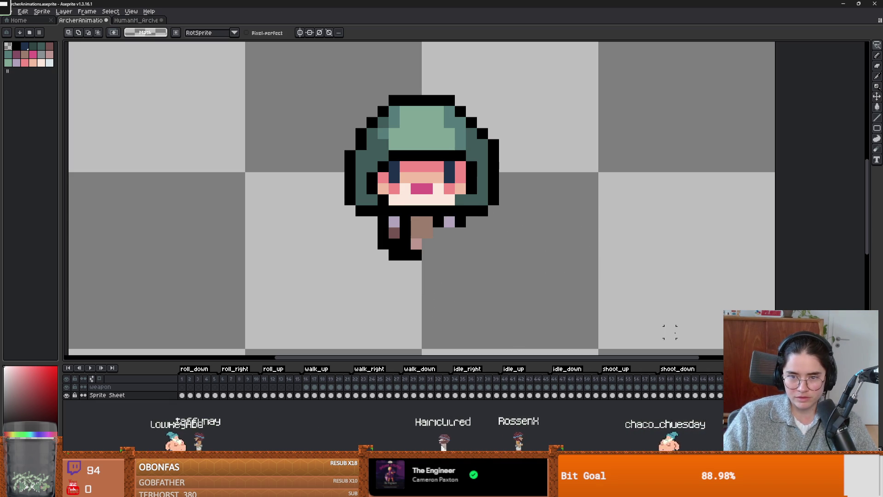
pyautogui.click(99, 387)
pyautogui.hotkey('ctrl', 'v')
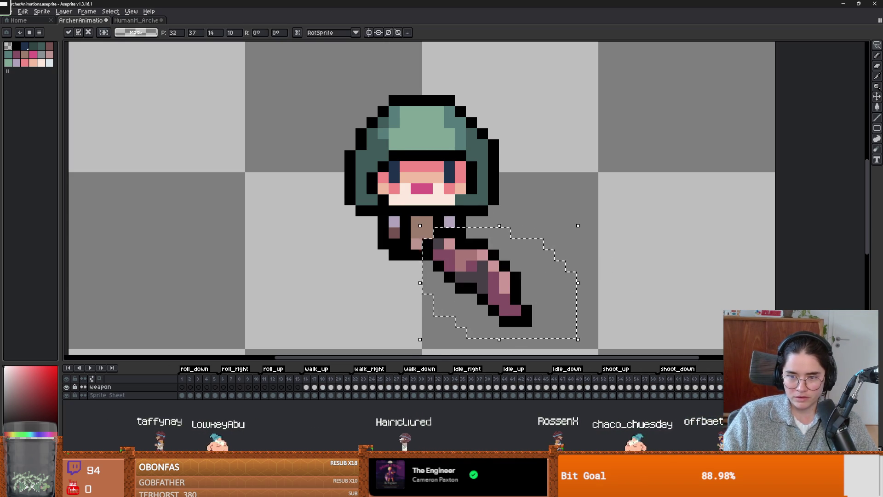
pyautogui.hotkey('ctrl', 'z')
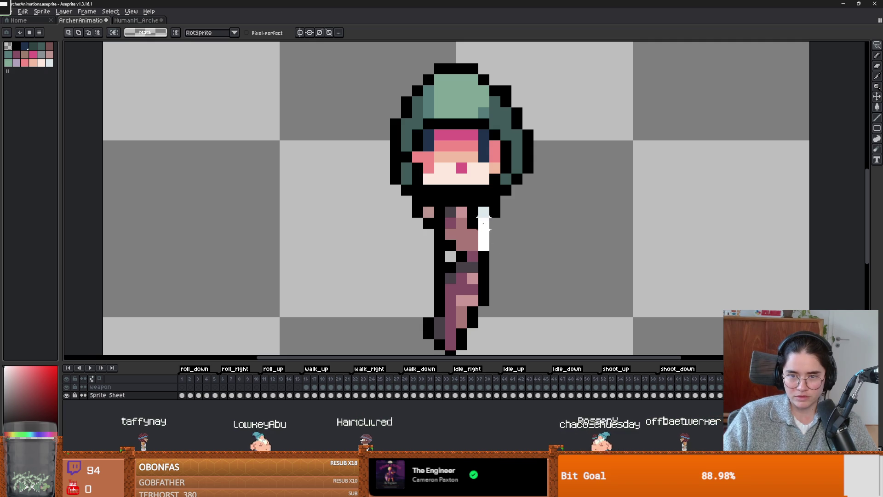
pyautogui.moveTo(439, 220)
pyautogui.mouseDown()
pyautogui.moveTo(405, 299)
pyautogui.moveTo(404, 341)
pyautogui.moveTo(529, 264)
pyautogui.moveTo(481, 193)
pyautogui.mouseUp()
pyautogui.hotkey('ctrl', 'x')
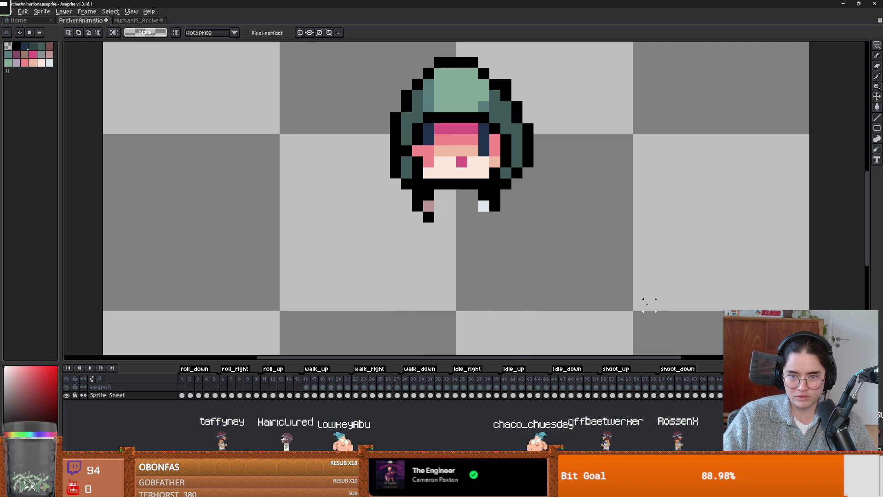
pyautogui.hotkey('ctrl', 'v')
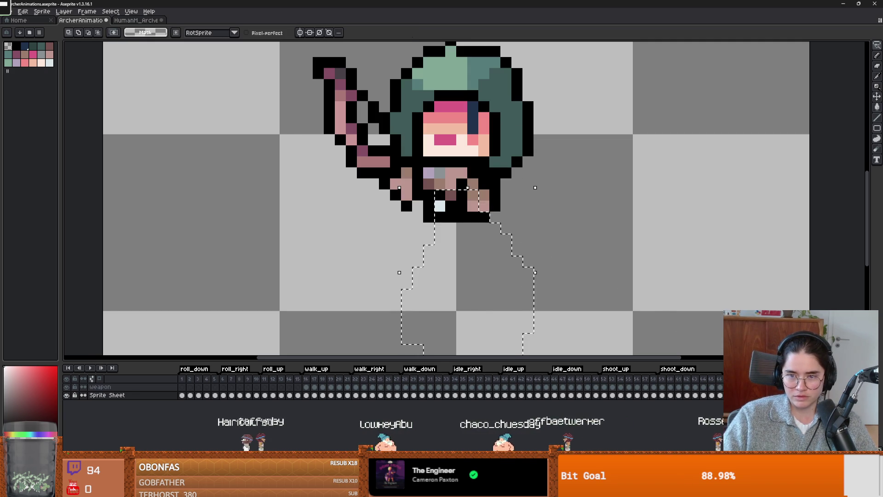
# Try deleting and transforming the bow pixels, then restore the bow.
pyautogui.scroll(-1, 375, 134)
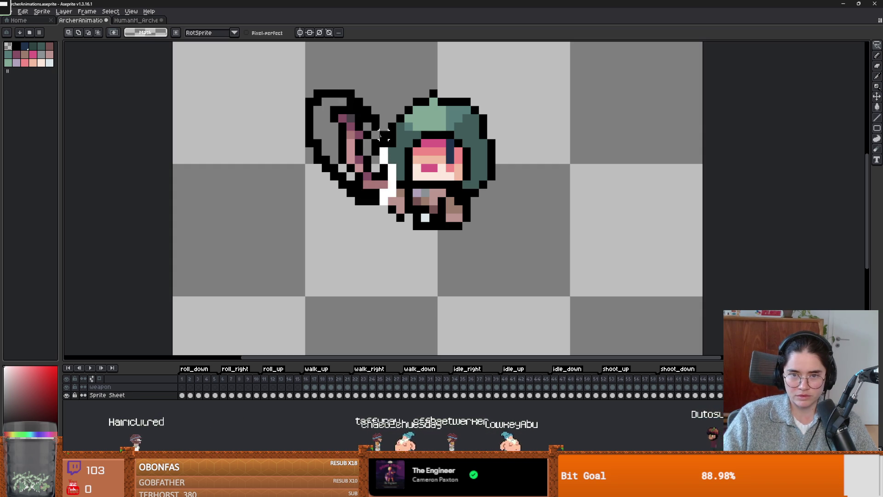
pyautogui.press('Delete')
pyautogui.hotkey('ctrl', 'z')
pyautogui.hotkey('ctrl', 'z')
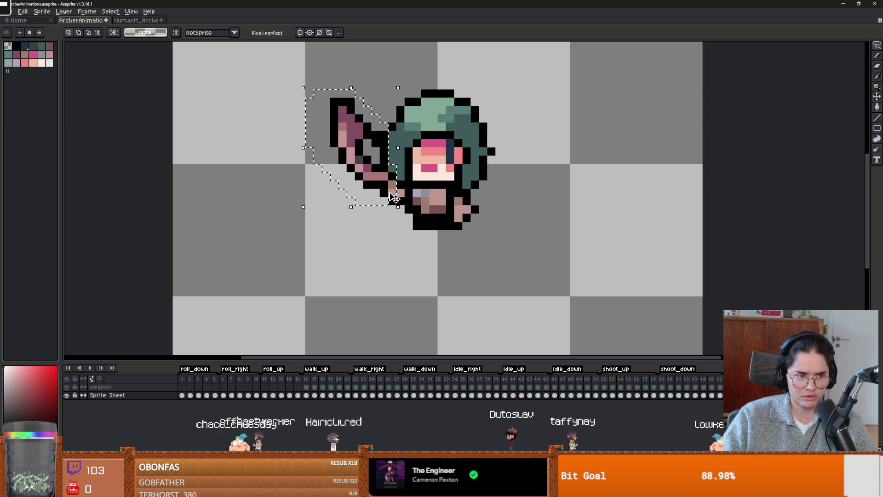
pyautogui.click(395, 197)
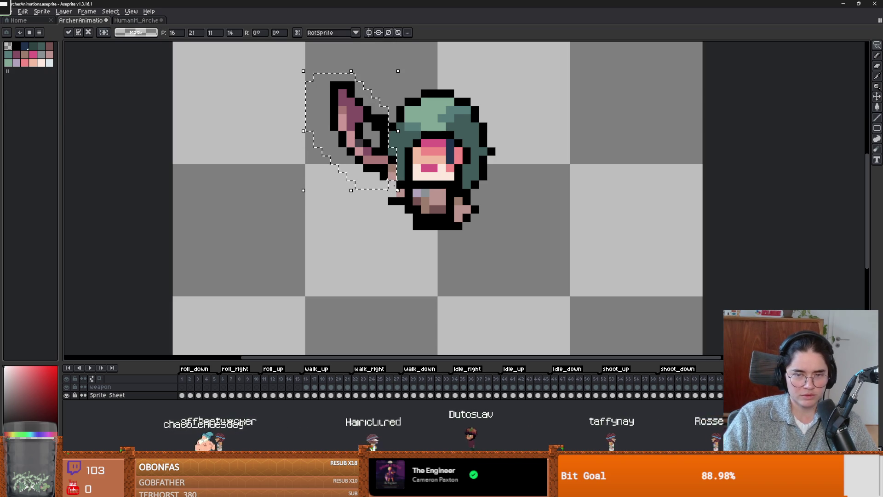
pyautogui.press('Return')
pyautogui.hotkey('ctrl', 'd')
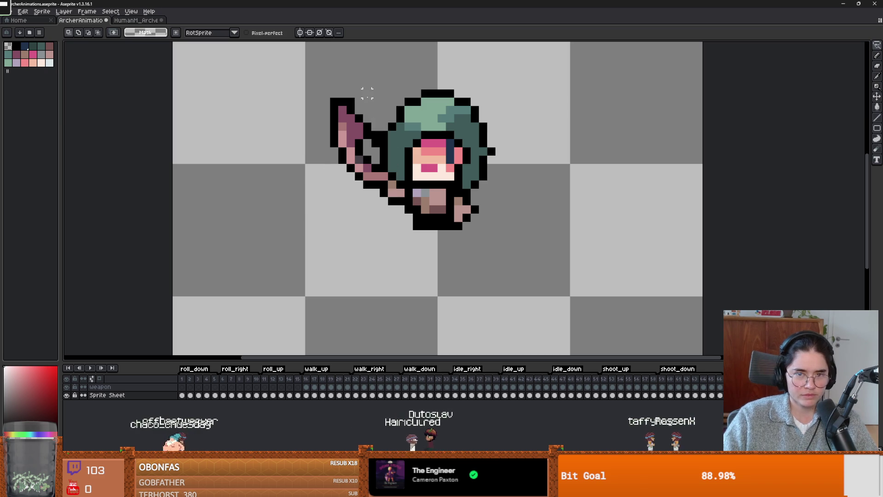
pyautogui.hotkey('ctrl', 'z')
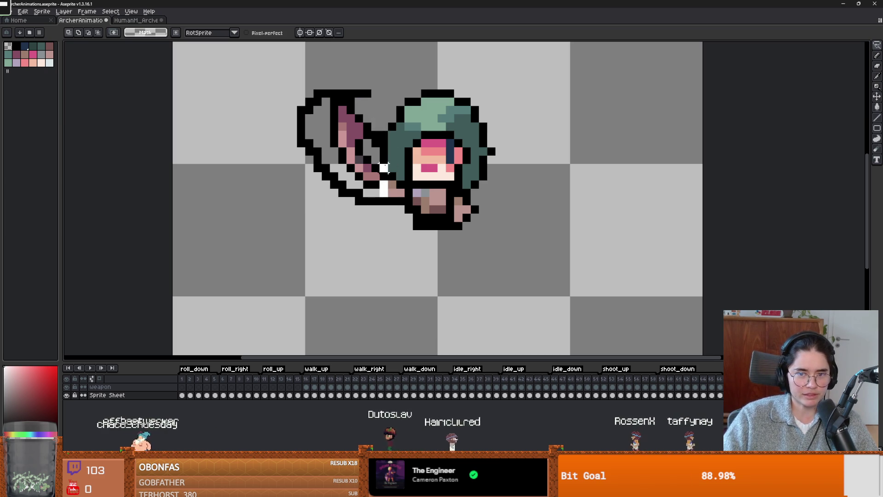
pyautogui.hotkey('ctrl', 'z')
pyautogui.hotkey('ctrl', 'z')
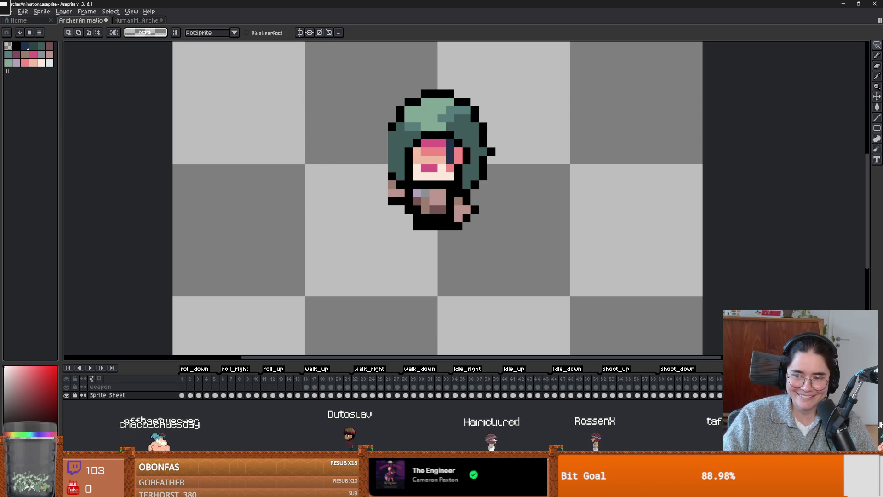
pyautogui.hotkey('ctrl', 'y')
# Step through the animation frames to the one with the bow raised.
pyautogui.press('Right')
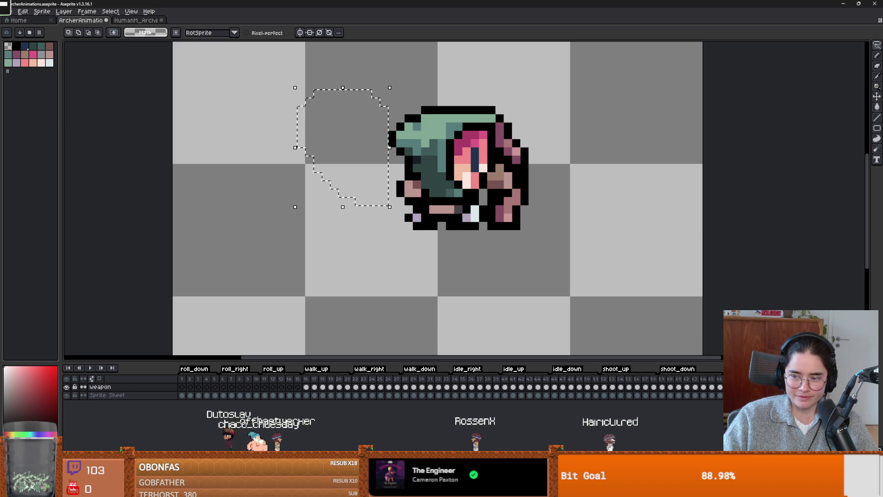
pyautogui.press('Left')
pyautogui.press('Right')
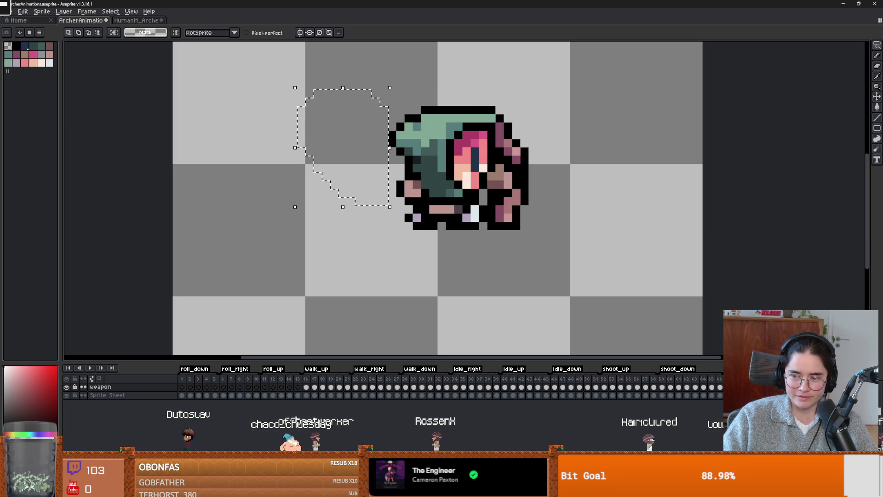
pyautogui.press('Right')
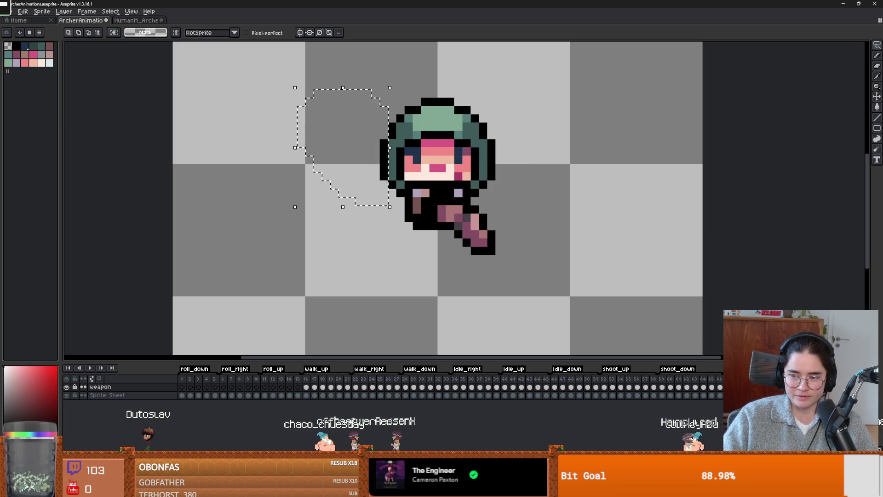
pyautogui.press('Right')
pyautogui.press('Right')
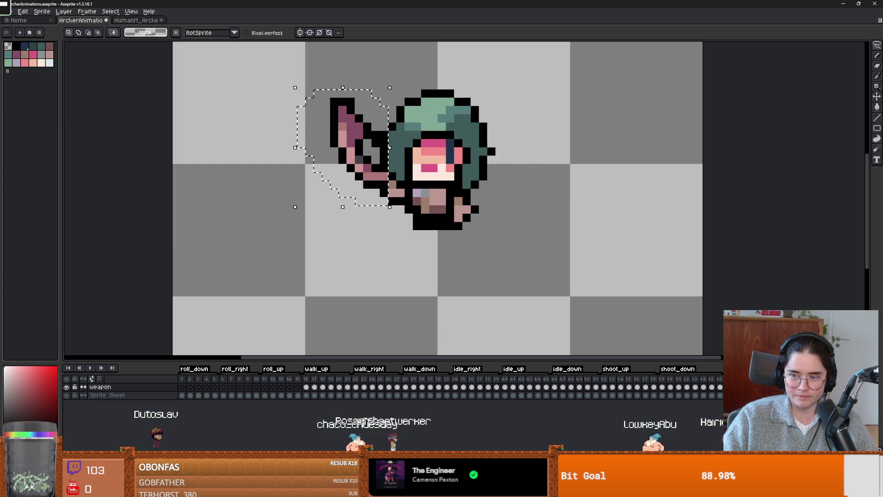
# Create a new tag named 'swing_s' covering frames 74–78.
pyautogui.hotkey('alt', 'F5')
pyautogui.write('hit_')
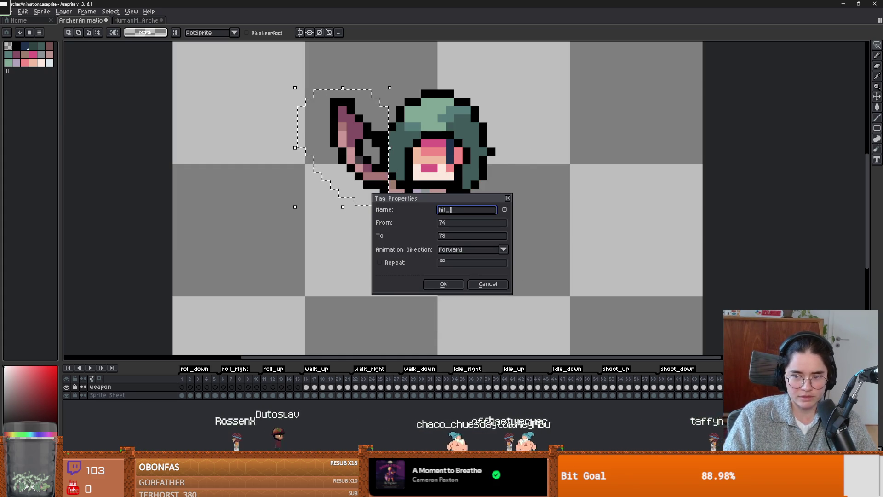
pyautogui.press('BackSpace')
pyautogui.press('BackSpace')
pyautogui.press('BackSpace')
pyautogui.write('swing_s')
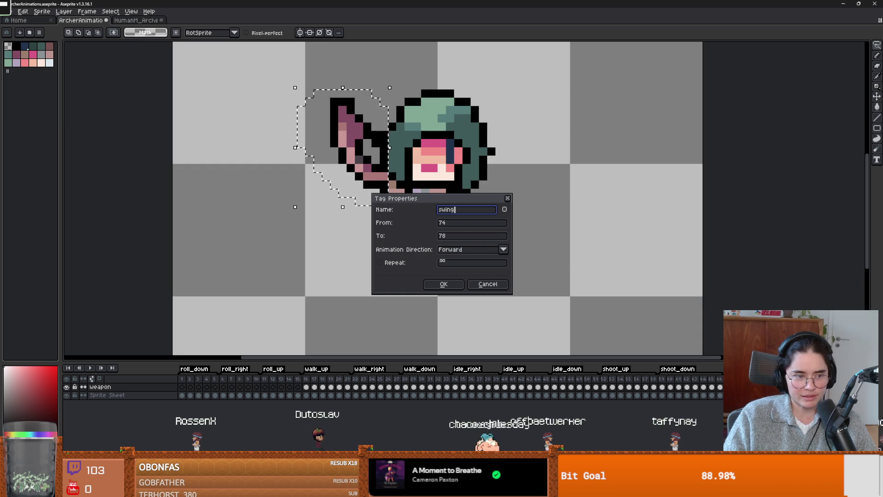
pyautogui.press('Return')
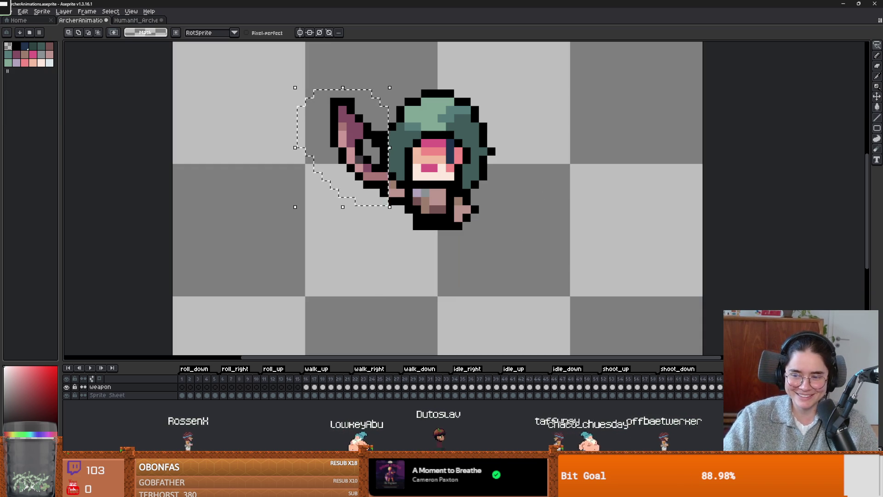
pyautogui.press('Right')
pyautogui.scroll(-2, 453, 237)
pyautogui.scroll(1, 453, 237)
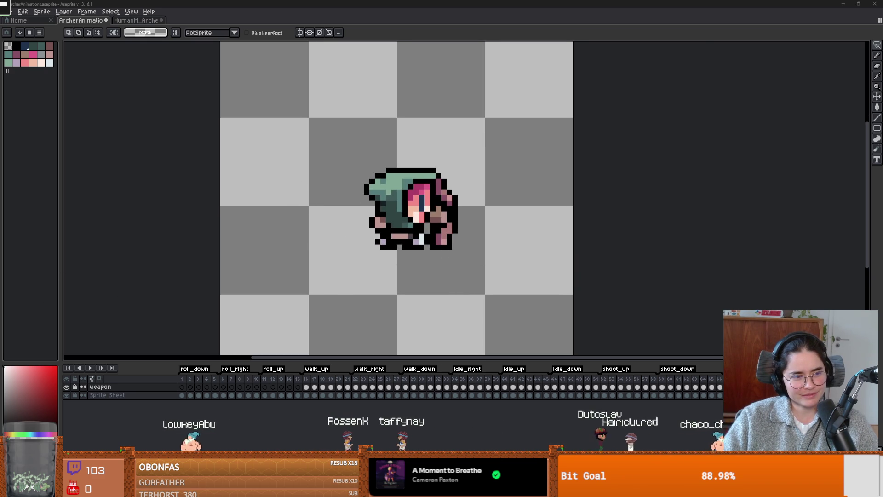
# Zoom in on the hood, draw two black pixels above it, then undo them.
pyautogui.scroll(1, 304, 274)
pyautogui.scroll(-1, 363, 274)
pyautogui.scroll(1, 352, 276)
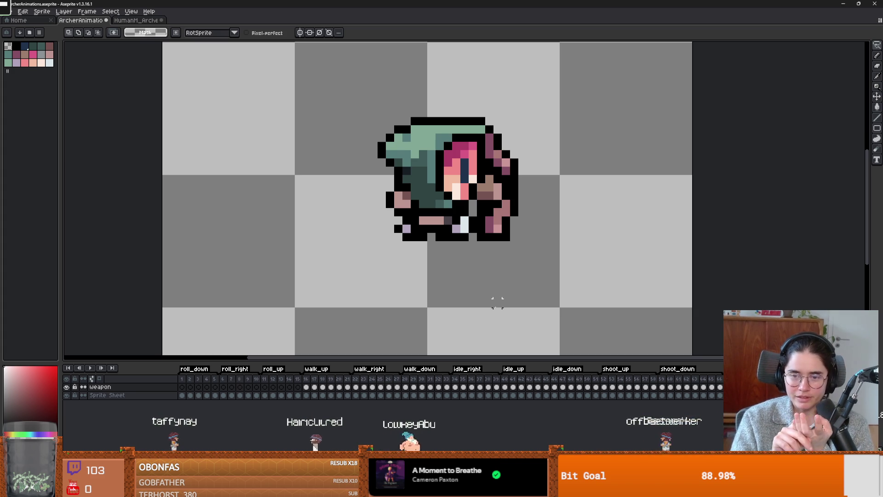
pyautogui.moveTo(575, 246); pyautogui.dragTo(474, 254)
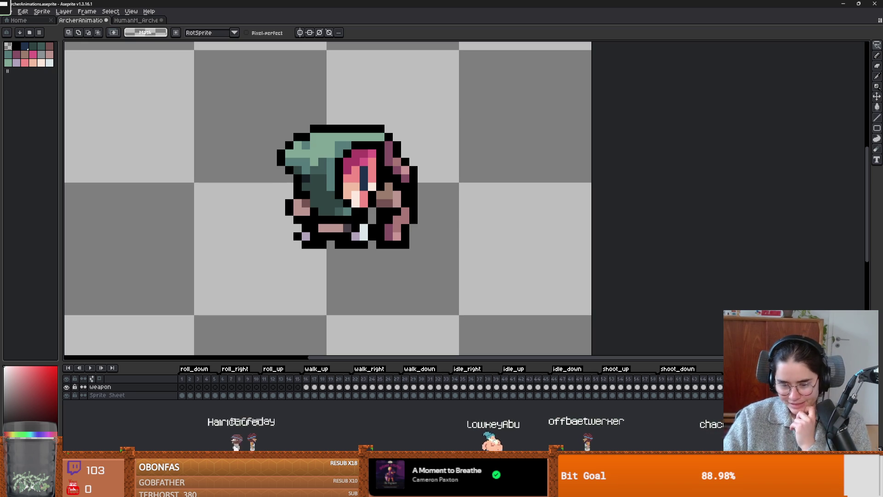
pyautogui.scroll(-2, 333, 264)
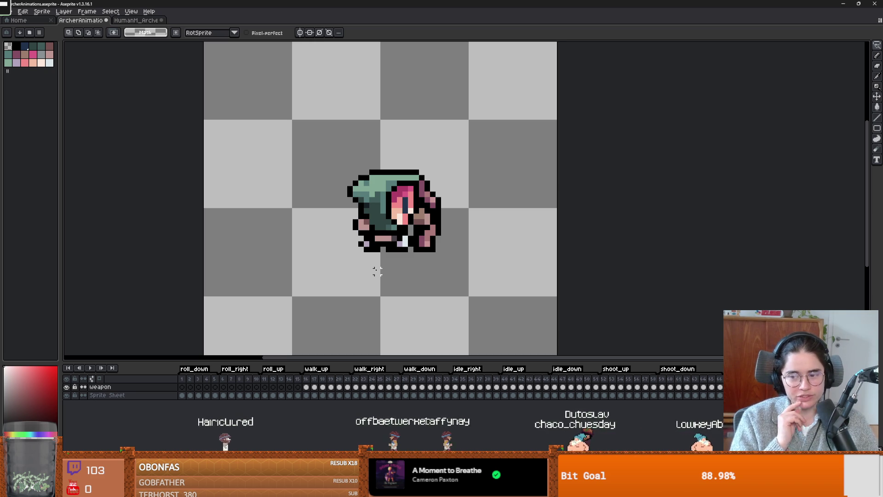
pyautogui.scroll(2, 482, 233)
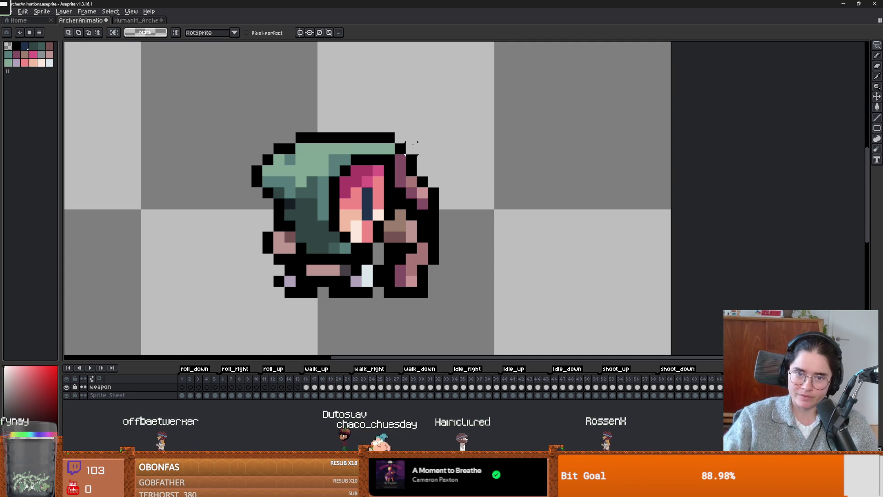
pyautogui.moveTo(411, 139); pyautogui.dragTo(412, 132)
pyautogui.hotkey('ctrl', 'z')
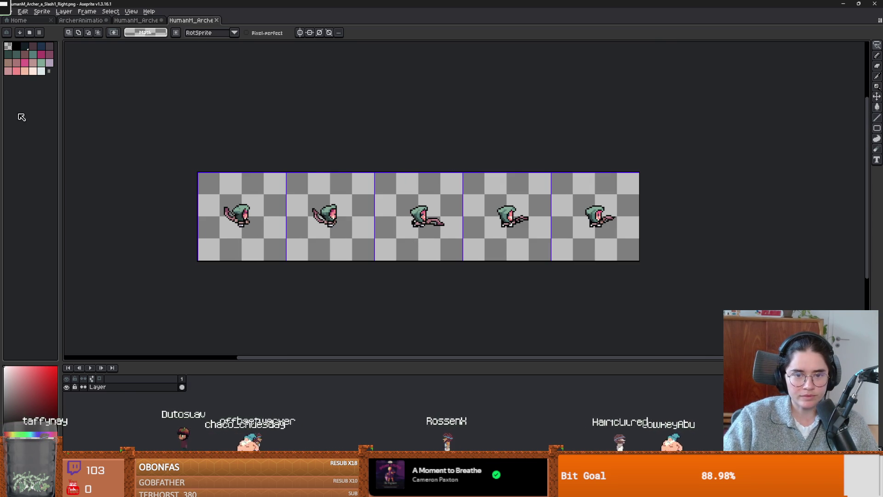
# Import the slash strip as a sprite sheet of five 64×64 frames and select them.
pyautogui.hotkey('alt', 'f')
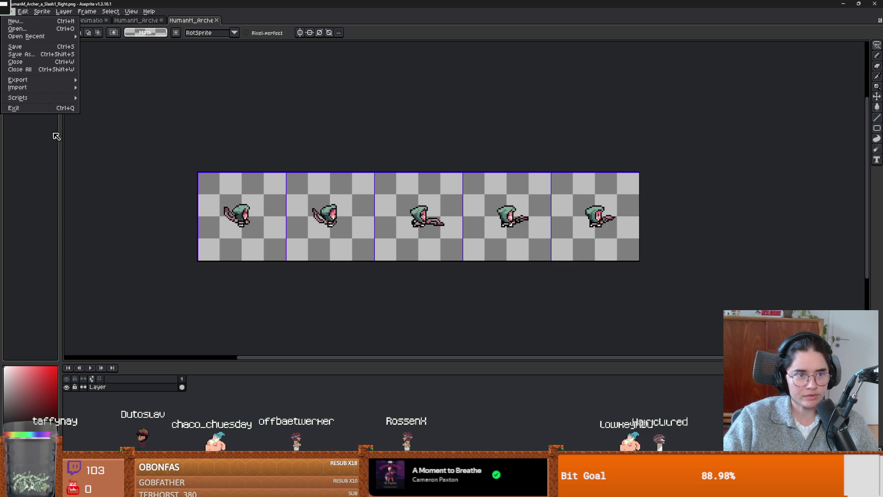
pyautogui.moveTo(27, 87)
pyautogui.click(110, 85)
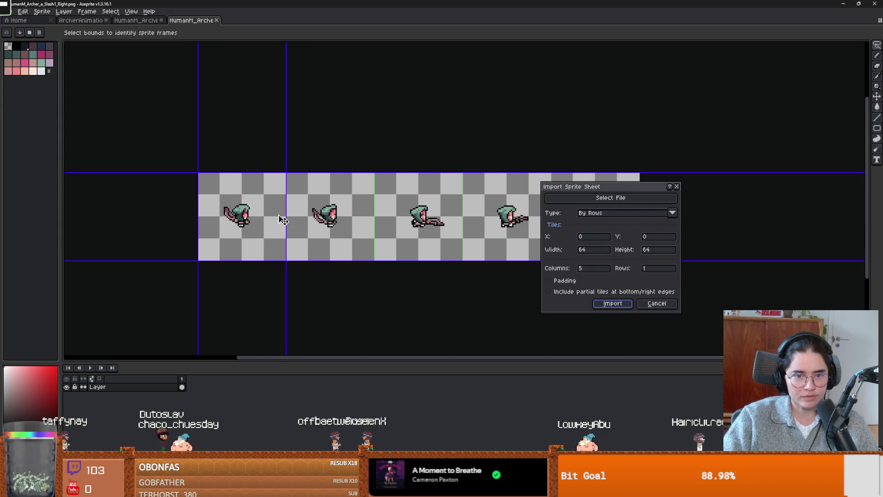
pyautogui.click(613, 303)
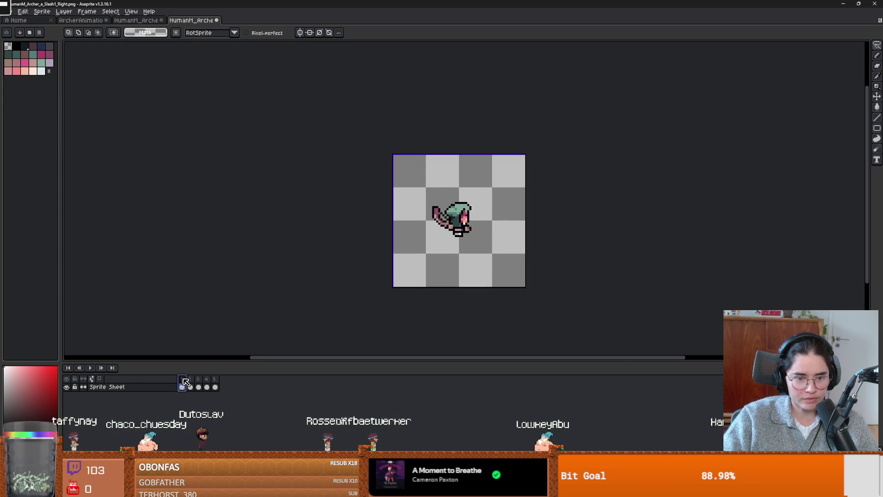
pyautogui.moveTo(184, 381); pyautogui.dragTo(215, 379)
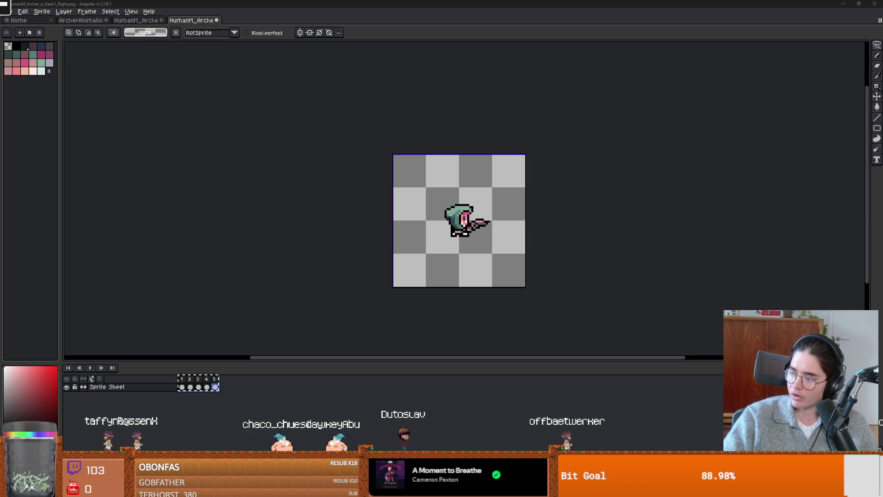
# Test painting and deleting the bow and arm pixels, undo the deletion, and return to ArcherAnimations.
pyautogui.scroll(1, 448, 196)
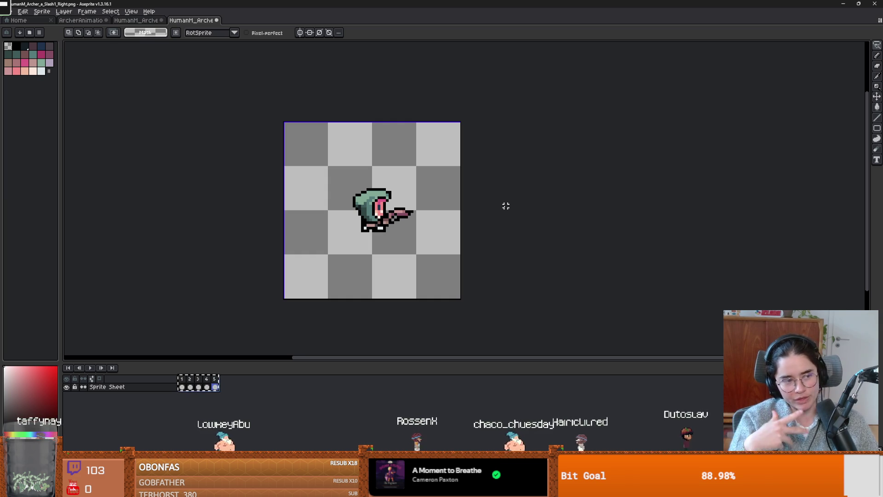
pyautogui.scroll(3, 385, 199)
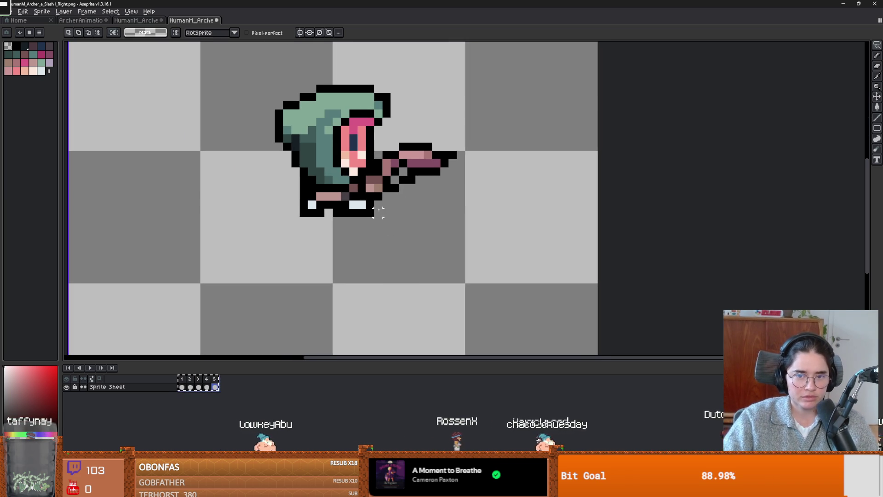
pyautogui.scroll(1, 386, 198)
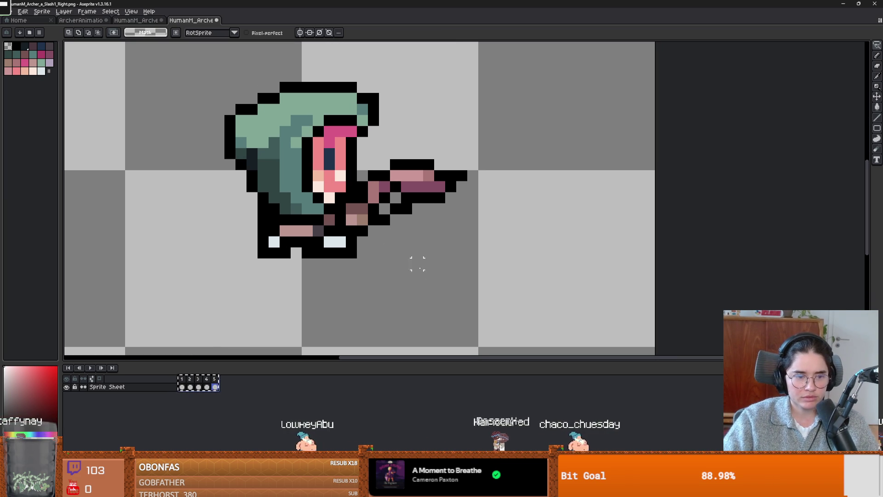
pyautogui.moveTo(395, 152)
pyautogui.mouseDown()
pyautogui.moveTo(374, 155)
pyautogui.moveTo(362, 186)
pyautogui.mouseUp()
pyautogui.press('m')
pyautogui.moveTo(364, 145); pyautogui.dragTo(481, 246)
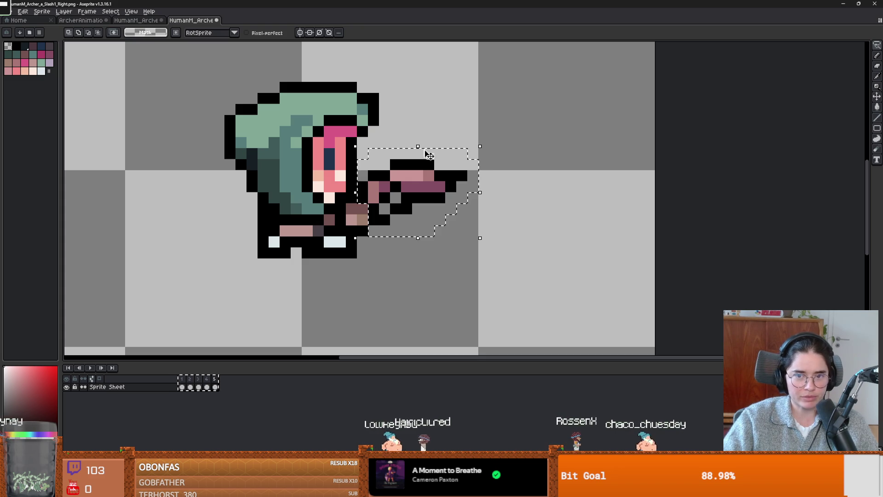
pyautogui.press('Delete')
pyautogui.hotkey('ctrl', 'z')
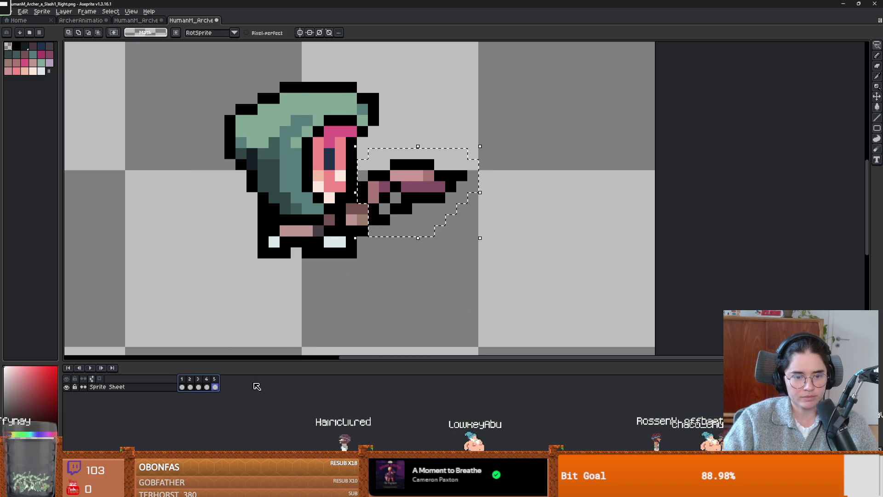
pyautogui.click(96, 21)
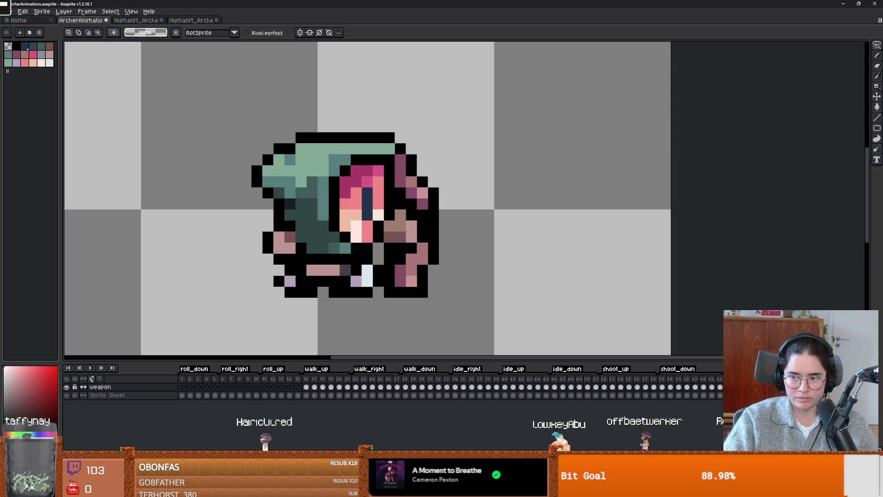
# Step through ArcherAnimations frames, compare with the other archer file, and check the running game.
pyautogui.press('End')
pyautogui.scroll(-3, 517, 253)
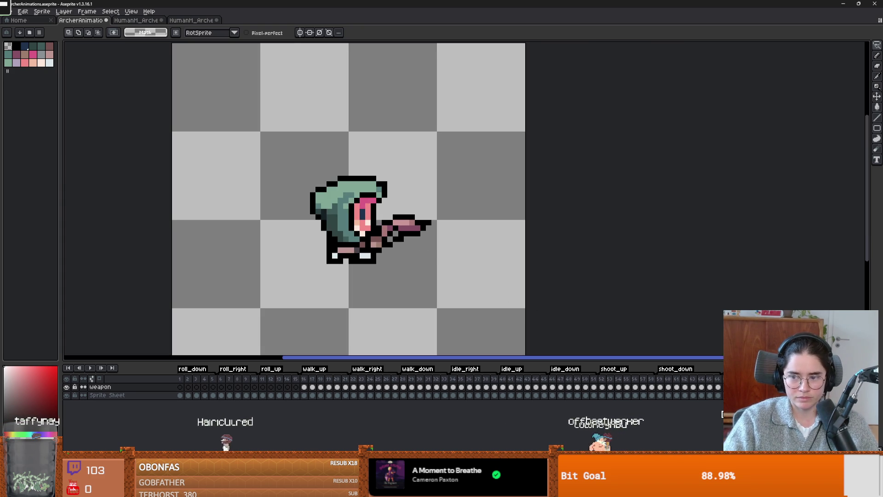
pyautogui.press('Left')
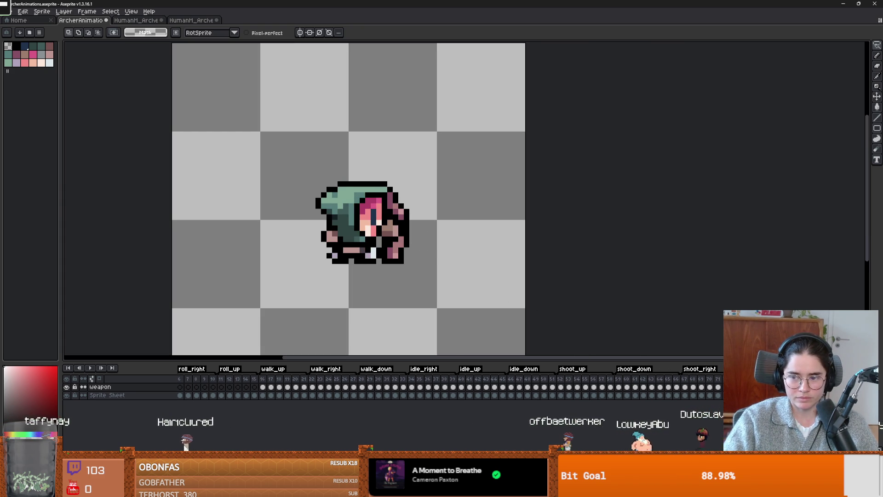
pyautogui.click(200, 21)
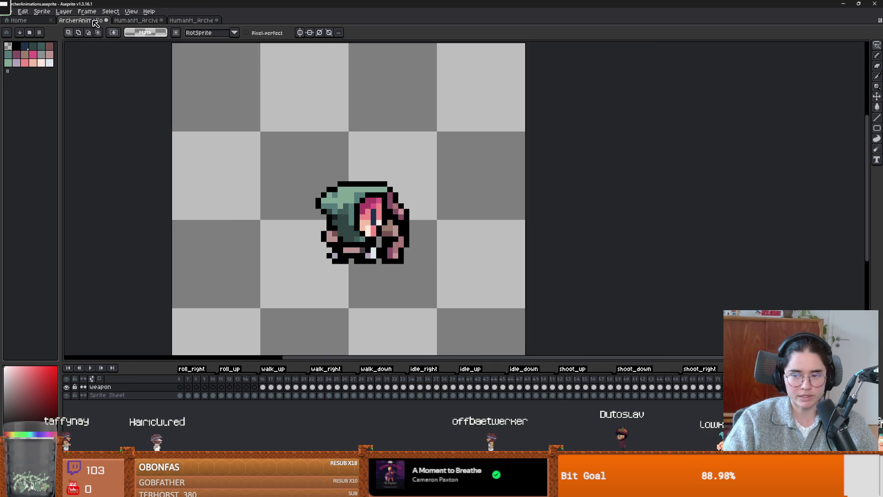
pyautogui.click(81, 20)
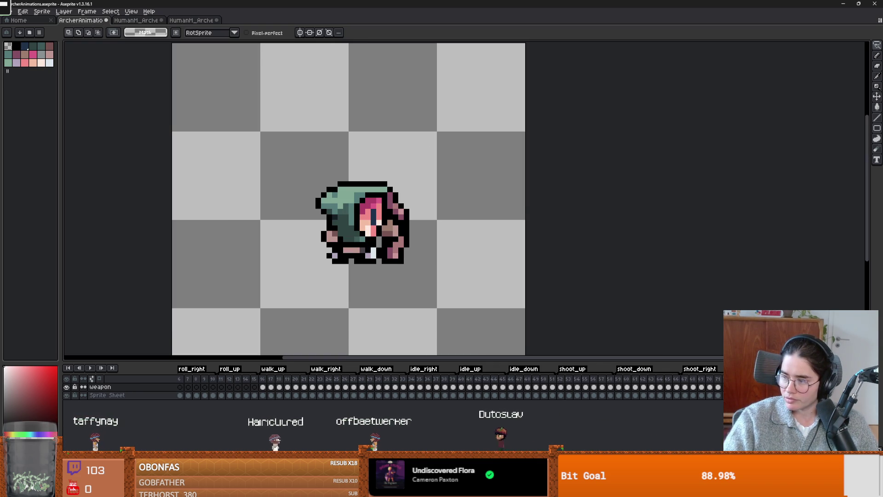
pyautogui.hotkey('alt', 'Tab')
pyautogui.hotkey('alt', 'Tab')
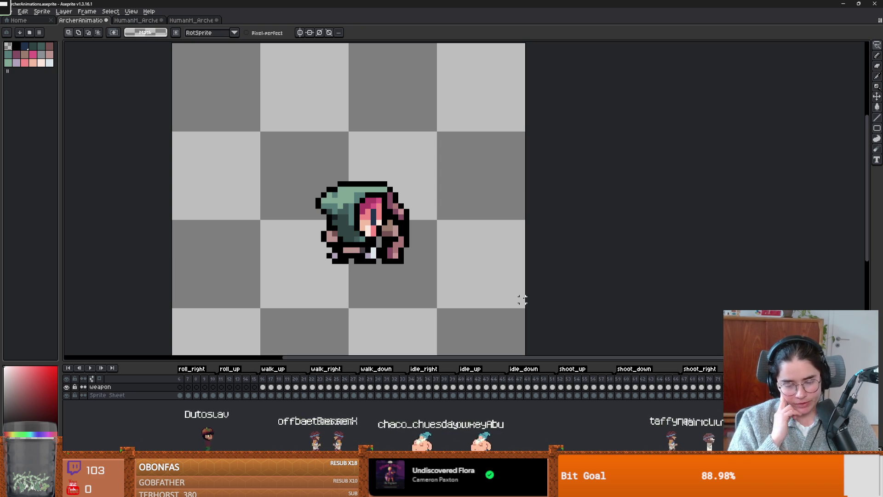
# Zoom in and out around the archer sprite to inspect the frame.
pyautogui.scroll(1, 375, 238)
pyautogui.rightClick(433, 242)
pyautogui.press('Escape')
pyautogui.scroll(1, 386, 237)
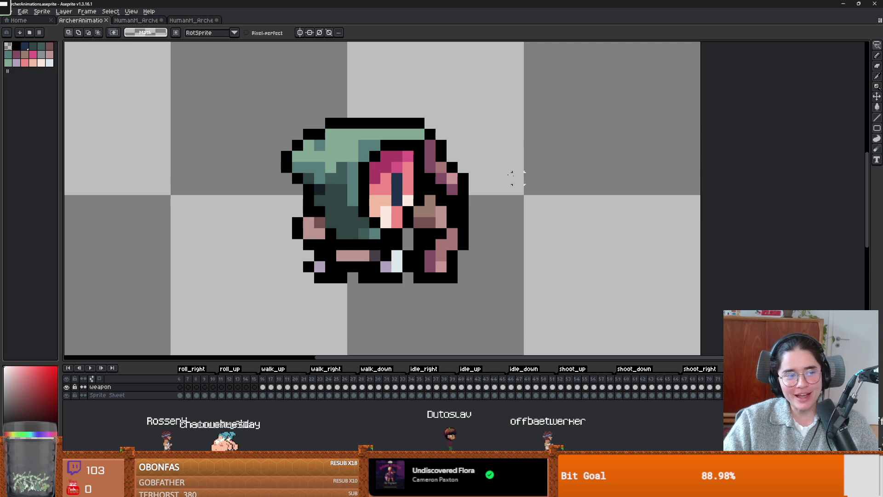
pyautogui.scroll(1, 397, 215)
pyautogui.scroll(-2, 389, 202)
pyautogui.scroll(1, 378, 186)
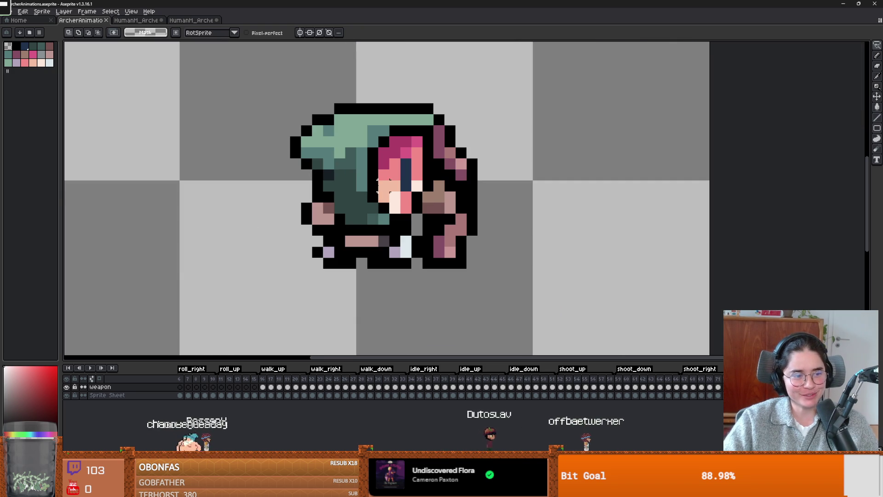
pyautogui.scroll(1, 380, 189)
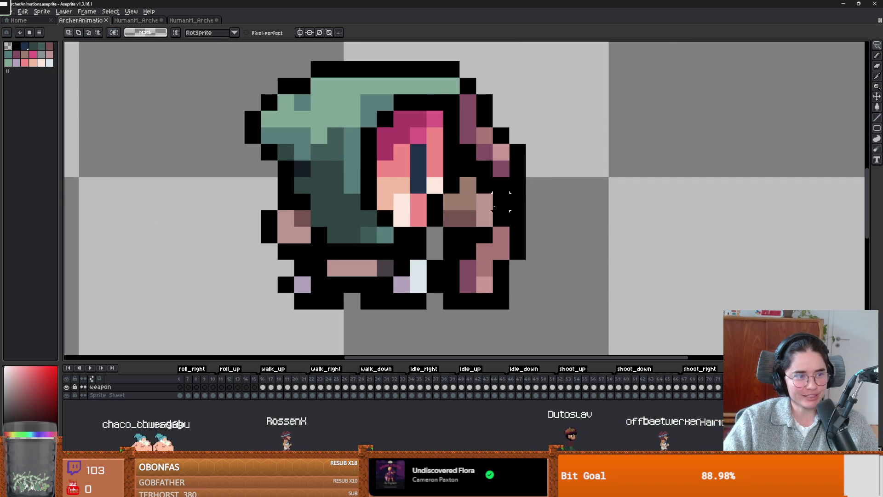
pyautogui.scroll(1, 345, 187)
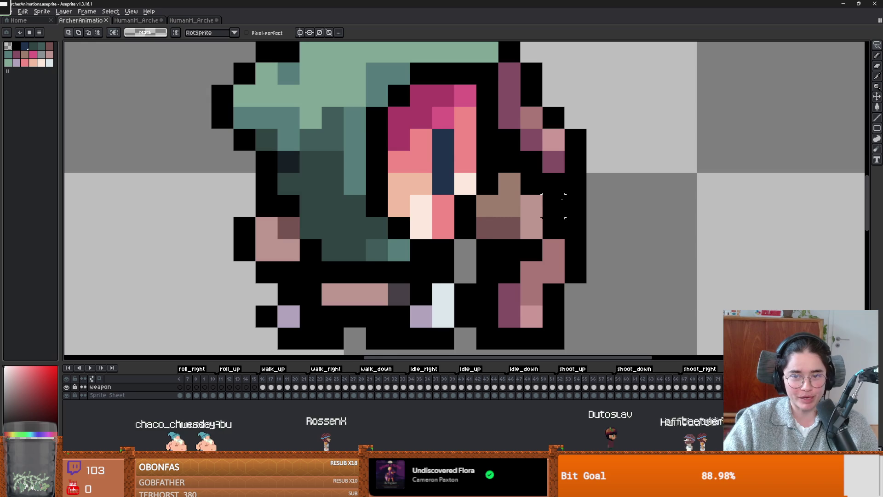
pyautogui.scroll(-1, 509, 205)
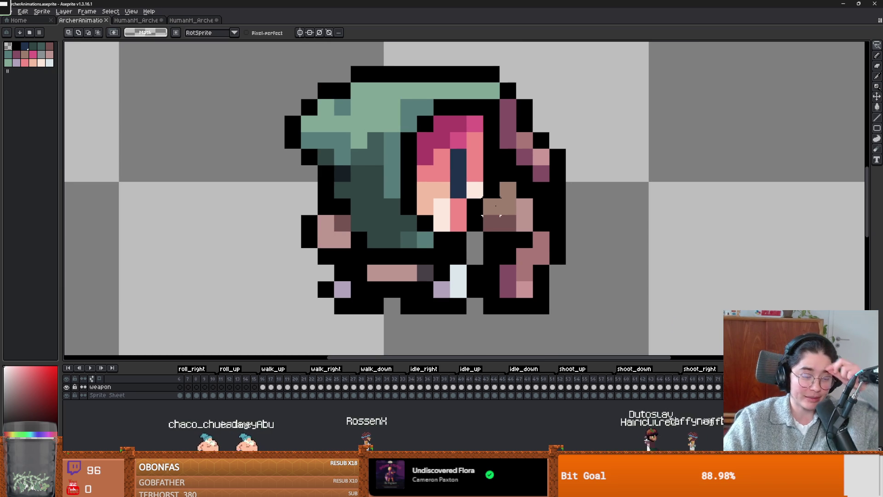
pyautogui.scroll(2, 491, 210)
pyautogui.scroll(-2, 489, 196)
# Test a black pixel, a white stroke and erasing the right side, restoring the bow with undo.
pyautogui.click(520, 83)
pyautogui.moveTo(504, 100); pyautogui.dragTo(496, 156)
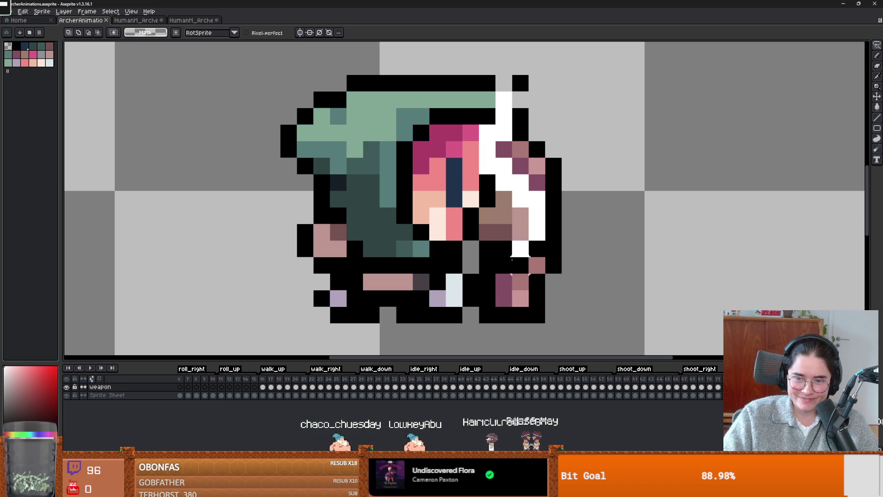
pyautogui.moveTo(461, 322)
pyautogui.mouseDown()
pyautogui.moveTo(612, 272)
pyautogui.moveTo(527, 57)
pyautogui.moveTo(479, 271)
pyautogui.mouseUp()
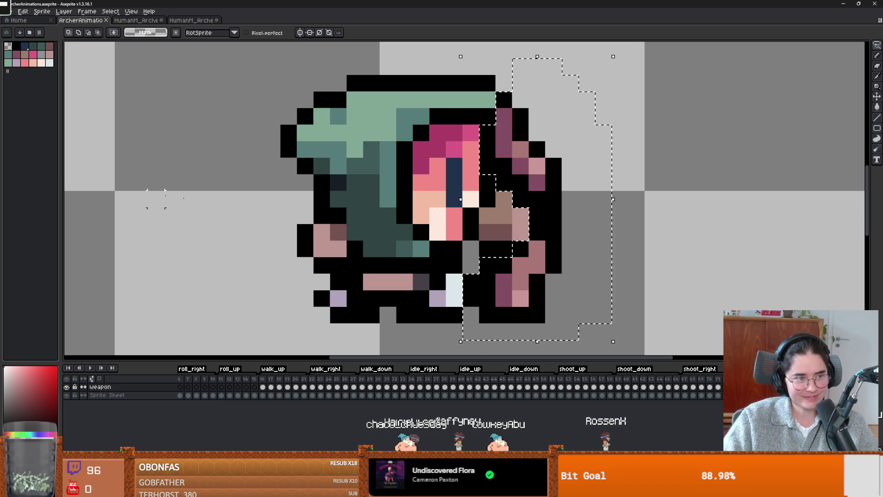
pyautogui.press('Delete')
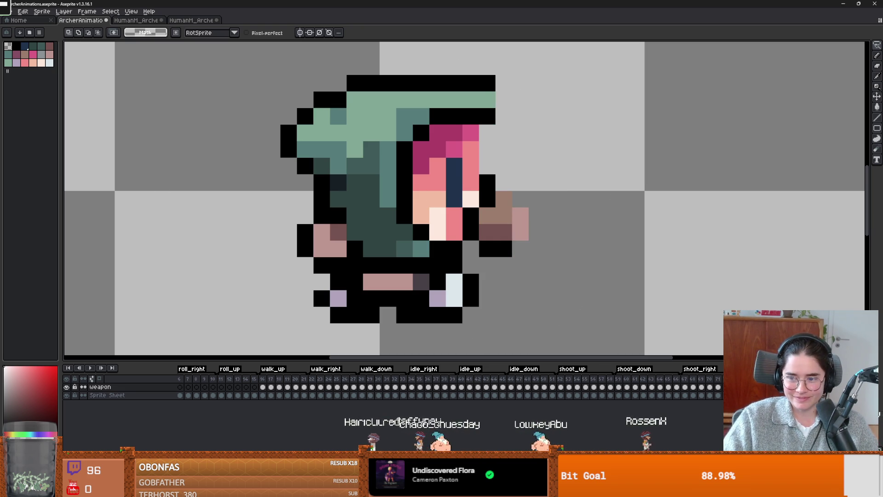
pyautogui.hotkey('ctrl', 'z')
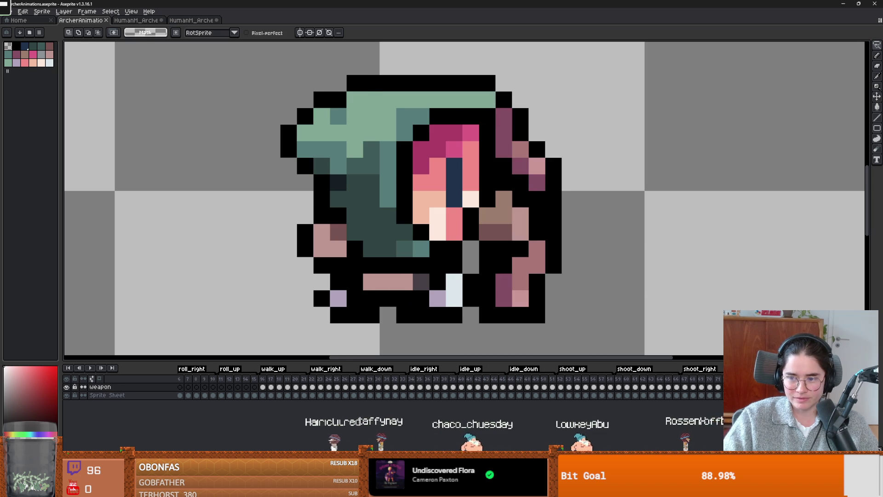
pyautogui.press('Right')
pyautogui.press('Right')
pyautogui.press('Right')
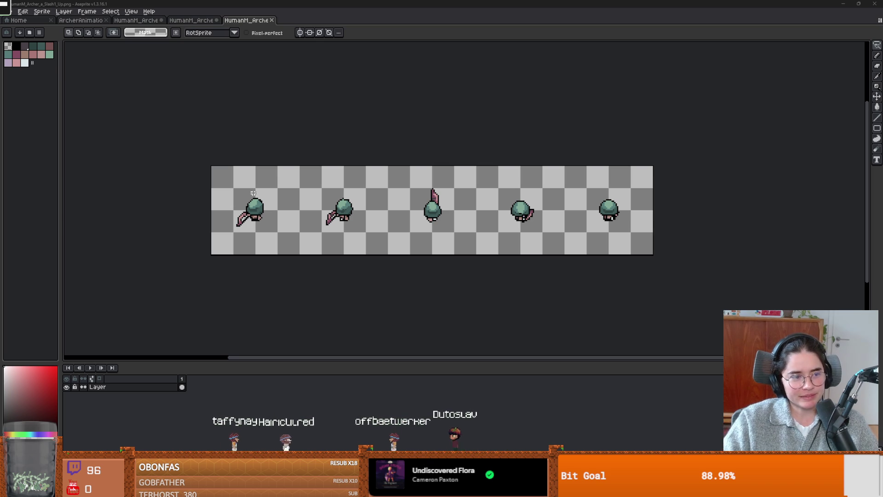
# Import HumanM_Archer_a_Slash1_Up.png as a sprite sheet of five 64×64 frames.
pyautogui.scroll(1, 212, 133)
pyautogui.scroll(-1, 196, 131)
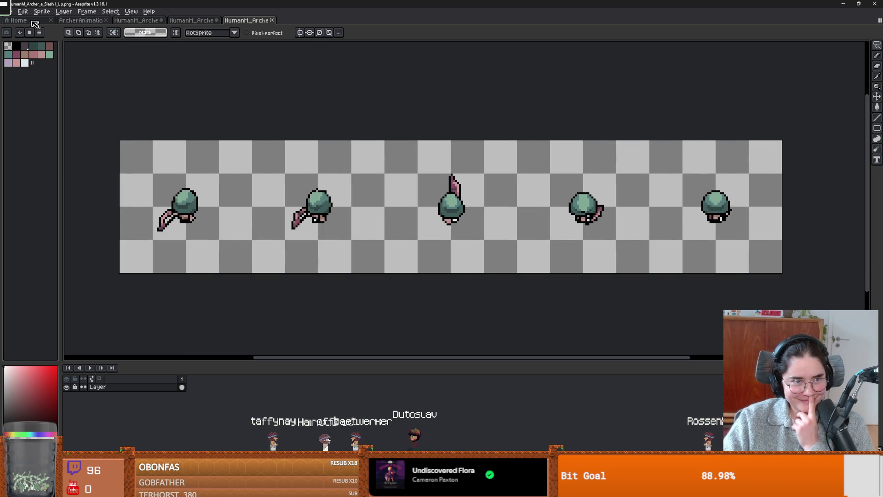
pyautogui.click(13, 12)
pyautogui.moveTo(51, 87)
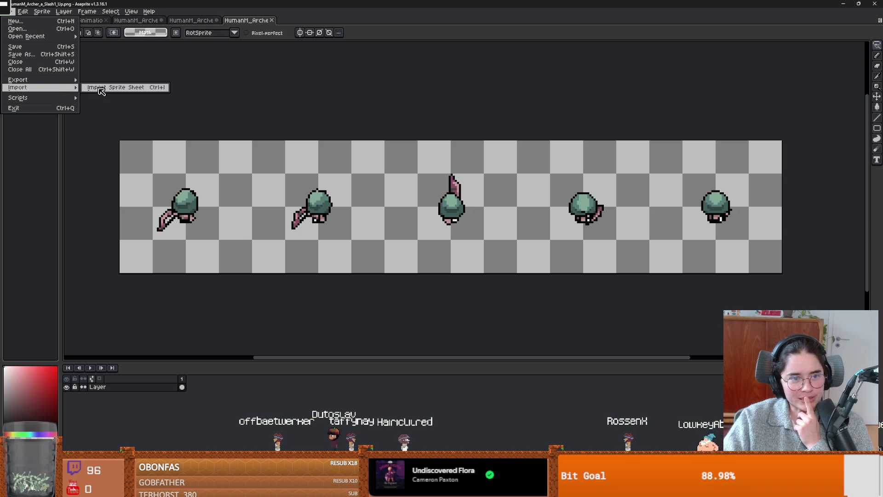
pyautogui.click(115, 88)
pyautogui.moveTo(151, 191)
pyautogui.mouseDown()
pyautogui.moveTo(252, 191)
pyautogui.moveTo(233, 228)
pyautogui.moveTo(235, 273)
pyautogui.mouseUp()
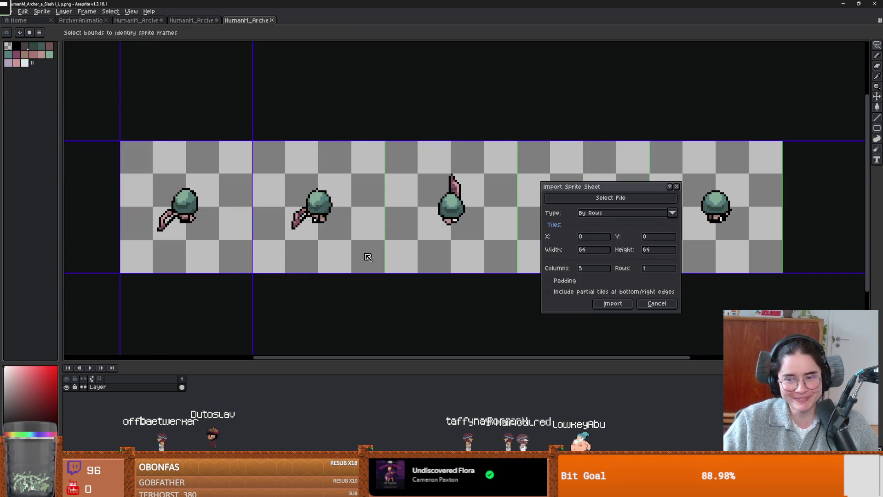
pyautogui.click(608, 303)
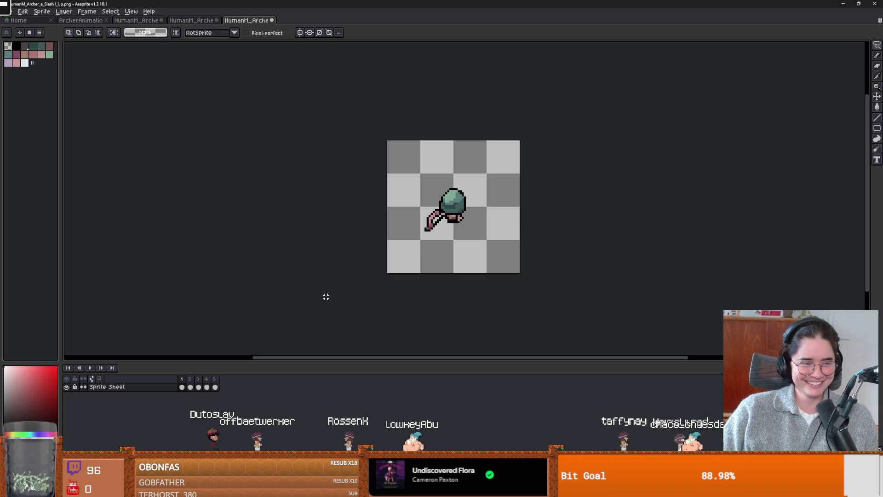
# Return to ArcherAnimations.aseprite and step forward through the up-facing archer frames.
pyautogui.scroll(2, 288, 197)
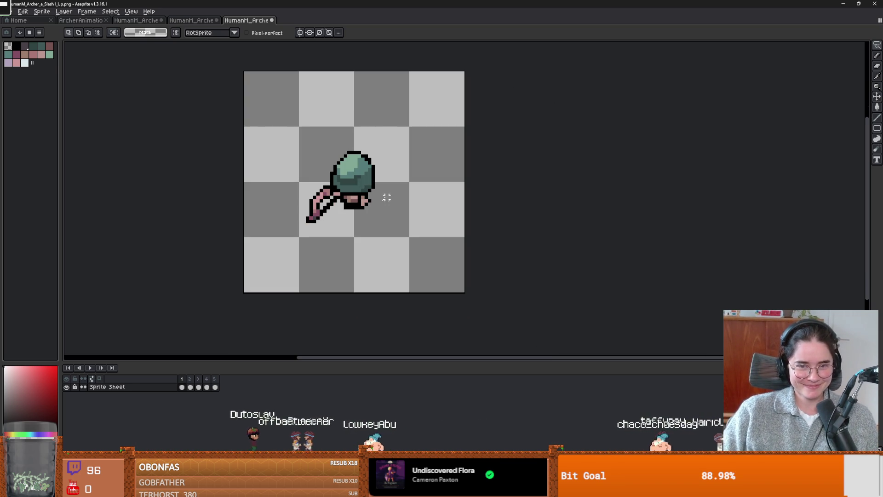
pyautogui.click(81, 21)
pyautogui.press('Right')
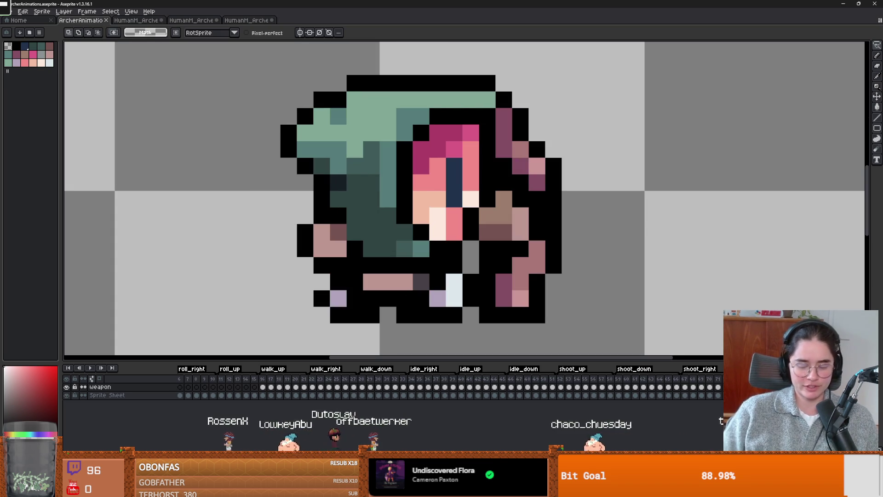
pyautogui.scroll(-2, 652, 282)
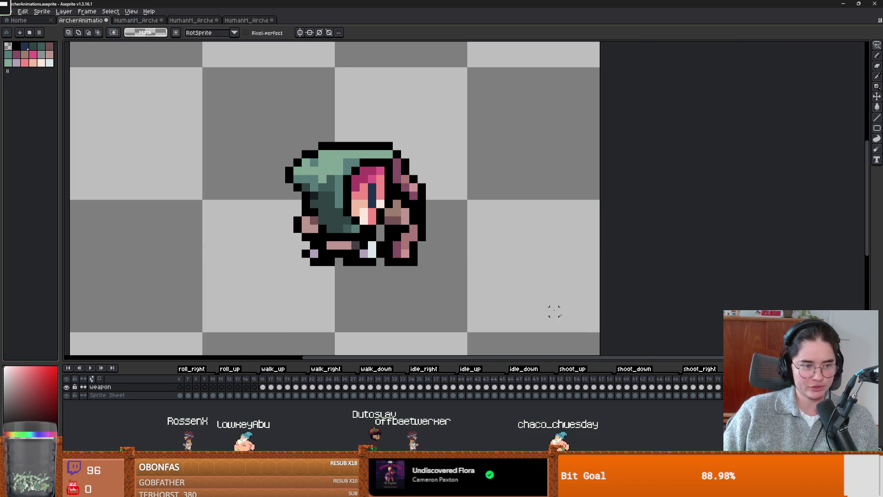
pyautogui.press('Right')
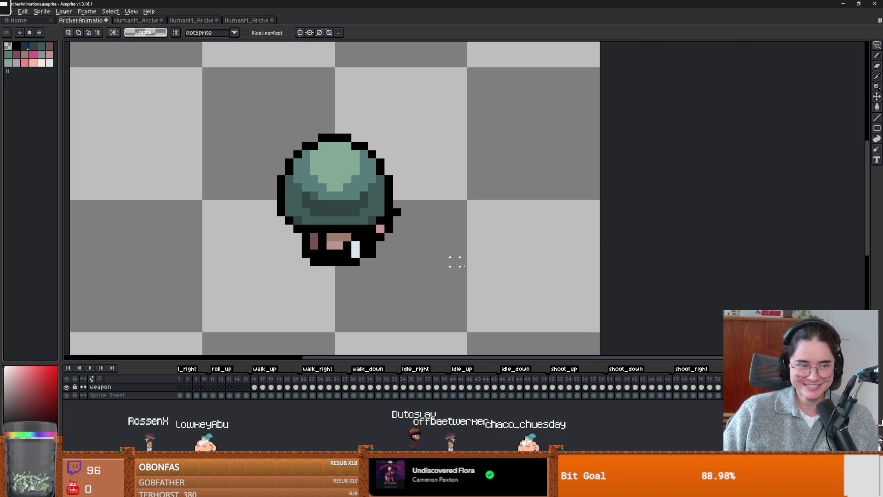
# Scroll the timeline forward to frame 80, the first right-facing swing frame.
pyautogui.scroll(-2, 345, 247)
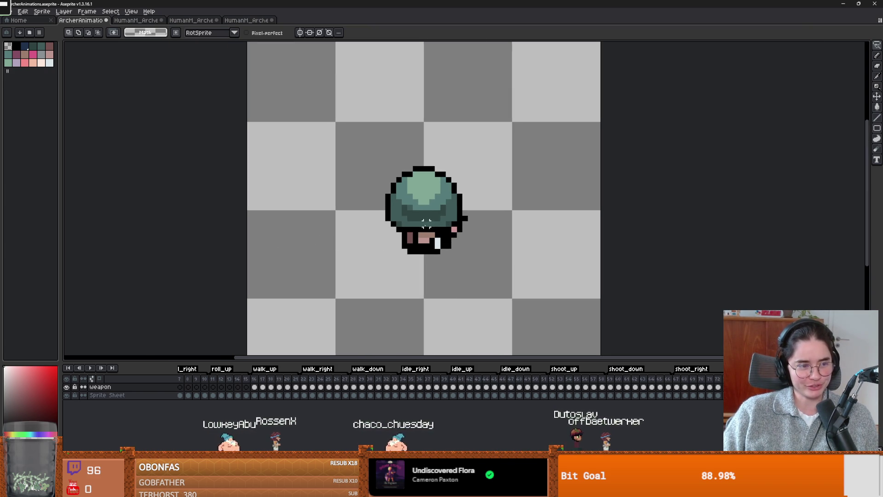
pyautogui.hscroll(2, 249, 223)
pyautogui.scroll(-1, 249, 222)
pyautogui.scroll(1, 258, 221)
pyautogui.hscroll(5, 688, 326)
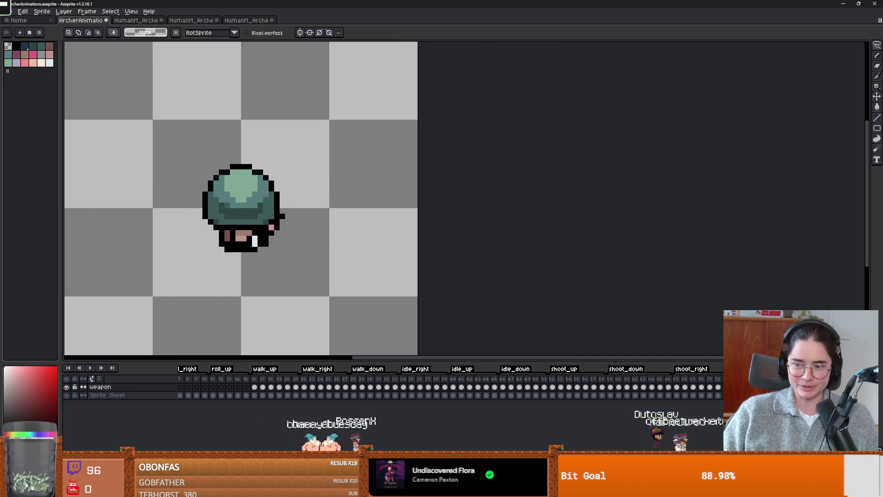
pyautogui.hscroll(2, 451, 382)
pyautogui.press('Right')
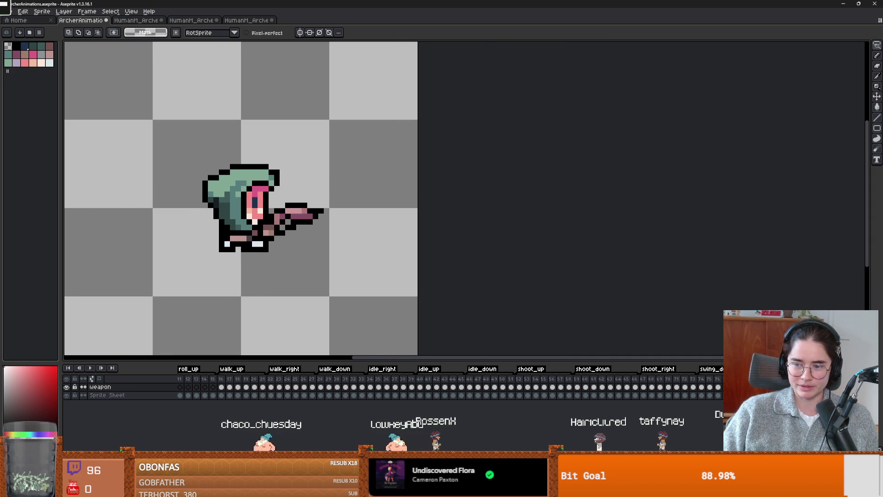
# Tag frames 80–84 as swing_right.
pyautogui.press('F2')
pyautogui.write('swign_')
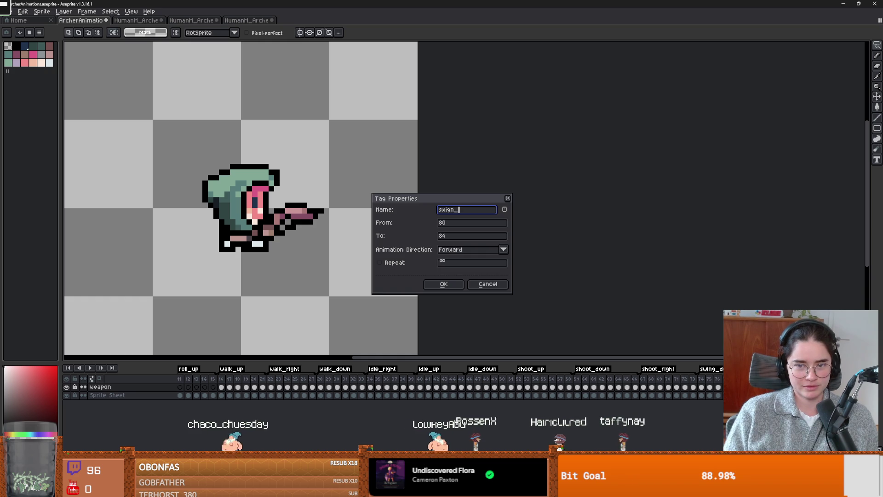
pyautogui.press('BackSpace')
pyautogui.write('ng_right')
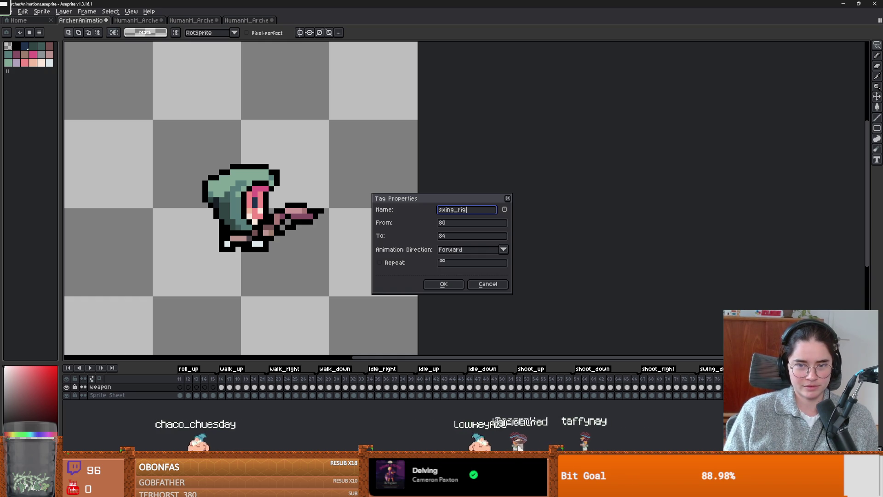
pyautogui.press('Return')
# Tag frames 86–90 as swing_up.
pyautogui.press('Right')
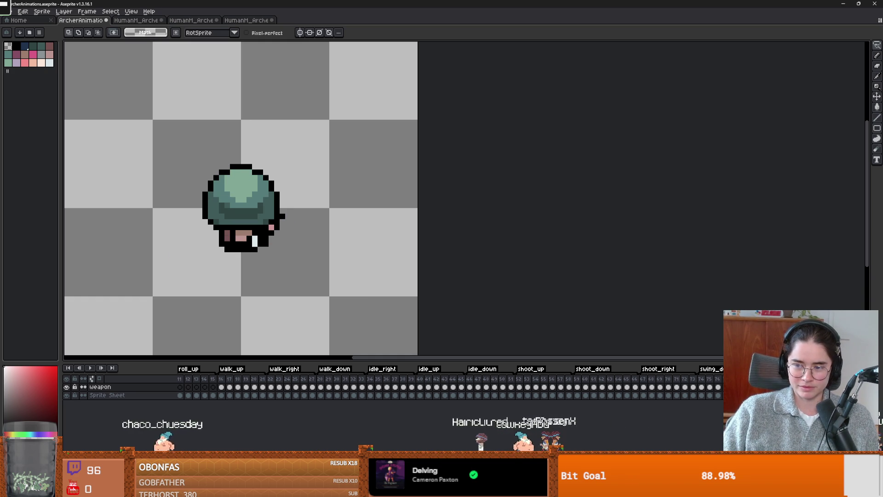
pyautogui.press('F2')
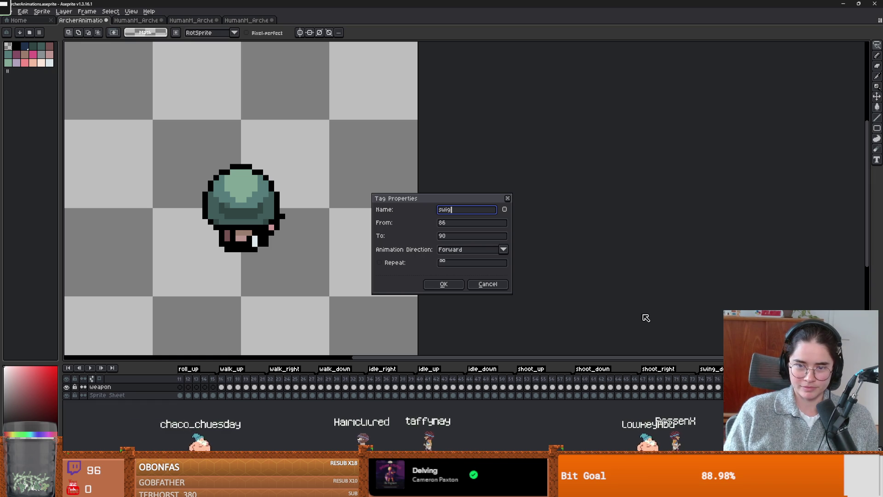
pyautogui.press('BackSpace')
pyautogui.write('ng_up')
pyautogui.press('Return')
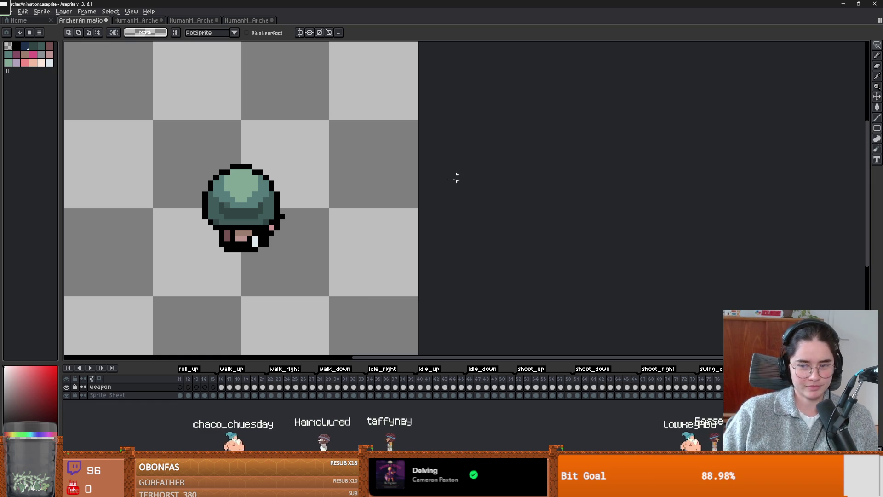
pyautogui.press('Left')
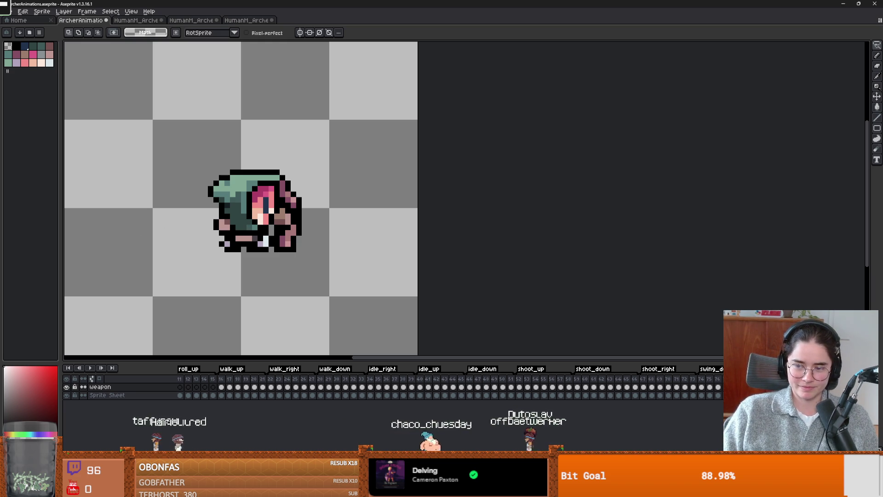
pyautogui.press('Right')
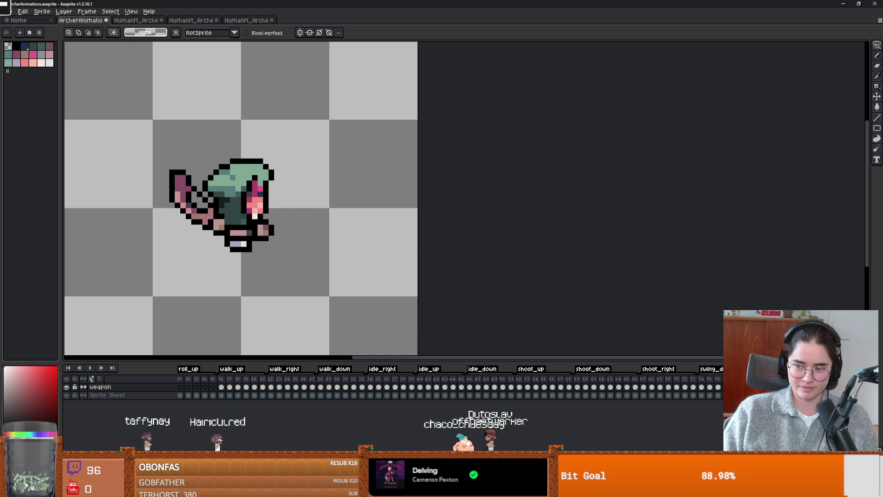
pyautogui.press('Left')
pyautogui.press('Right')
pyautogui.press('Left')
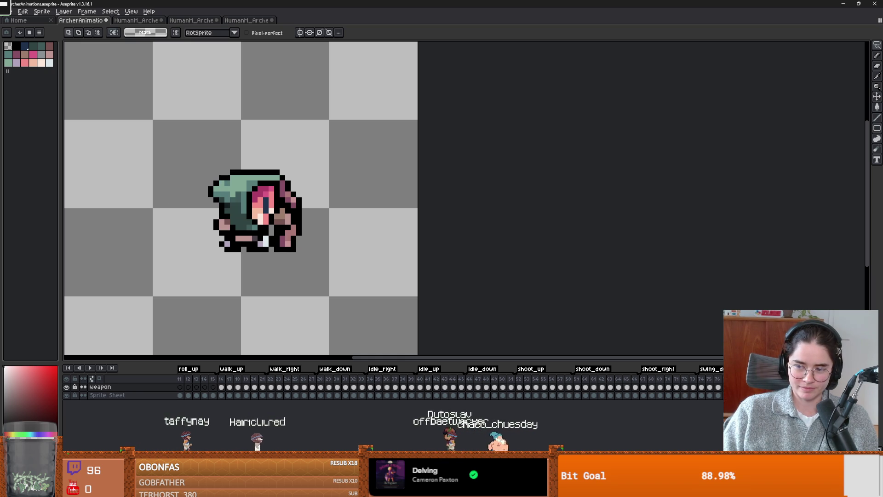
pyautogui.click(697, 381)
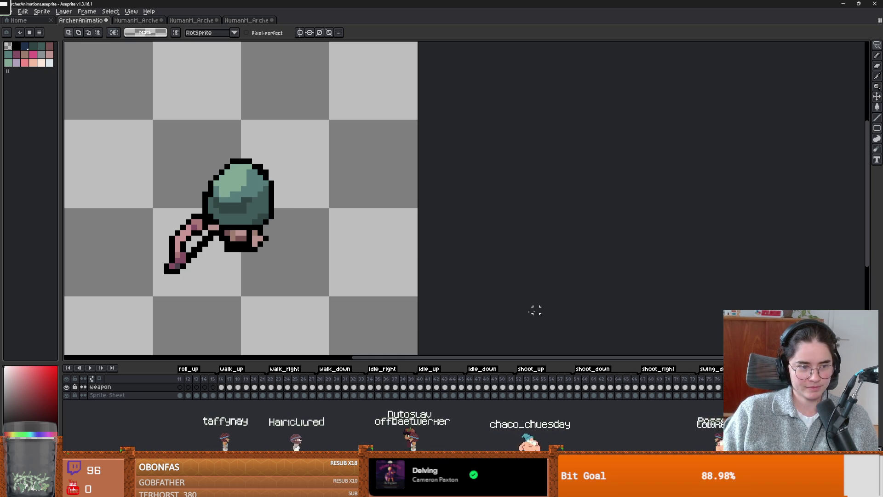
pyautogui.scroll(1, 385, 263)
pyautogui.scroll(-1, 385, 263)
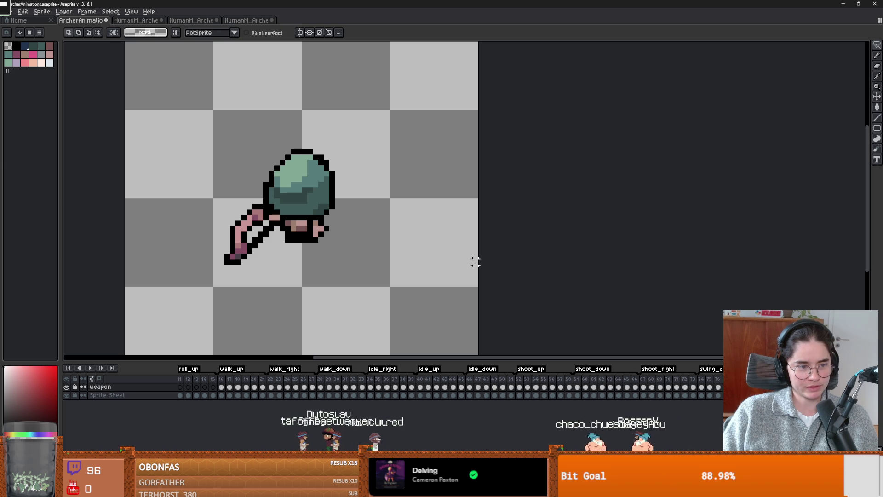
pyautogui.scroll(2, 341, 250)
pyautogui.moveTo(359, 254)
pyautogui.mouseDown()
pyautogui.moveTo(391, 253)
pyautogui.moveTo(398, 261)
pyautogui.mouseUp()
pyautogui.rightClick(416, 218)
pyautogui.scroll(-2, 351, 253)
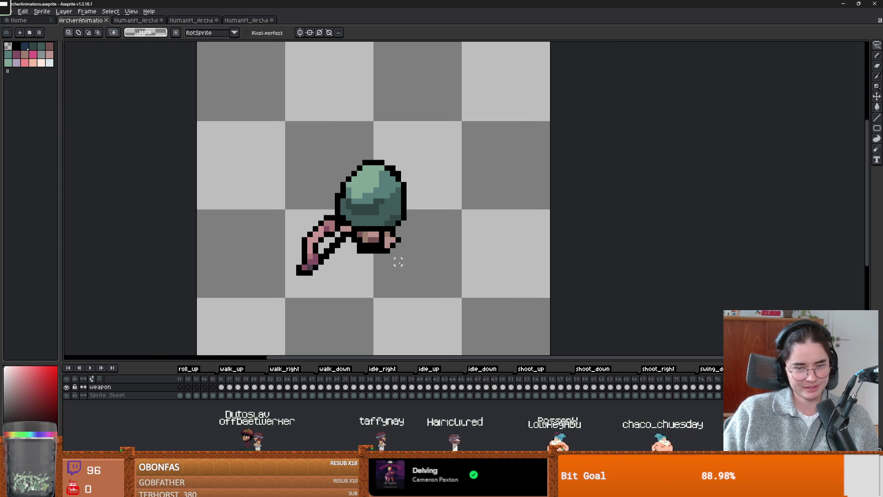
pyautogui.scroll(2, 398, 261)
pyautogui.press('.')
pyautogui.press('.')
pyautogui.press('.')
pyautogui.press('.')
pyautogui.press(',')
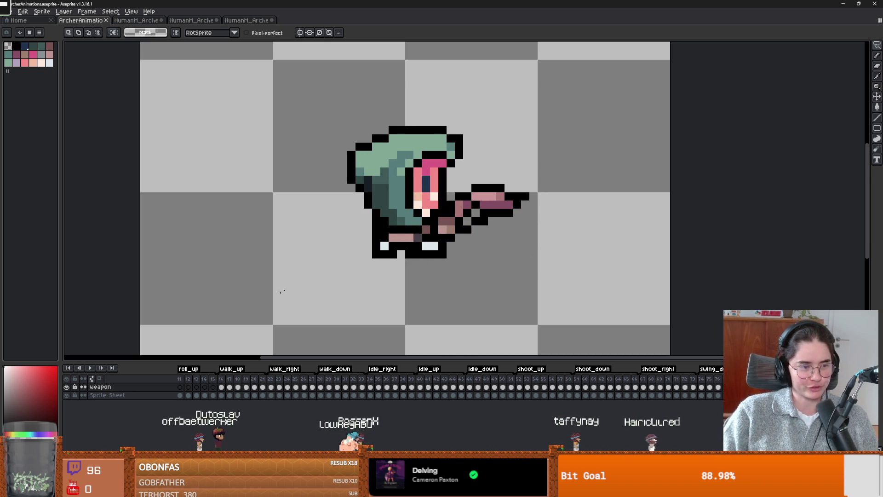
pyautogui.press('Right')
pyautogui.press('Right')
pyautogui.press('Right')
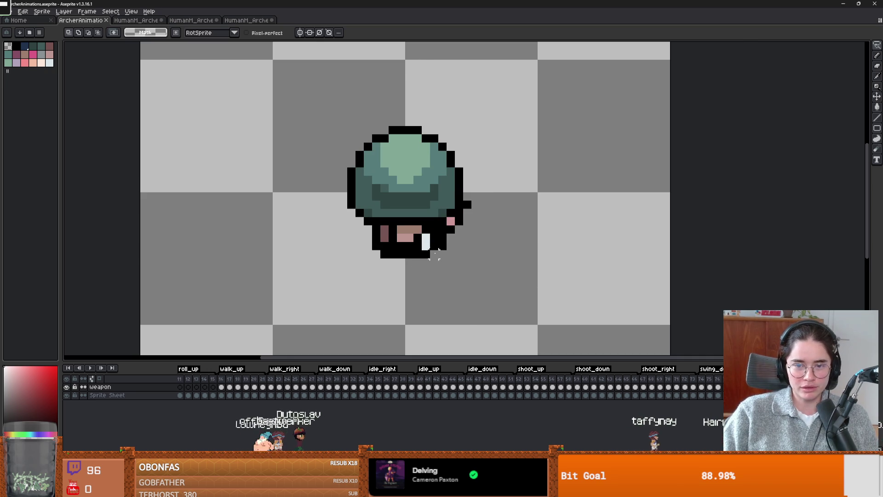
pyautogui.scroll(-1, 442, 255)
pyautogui.press('Right')
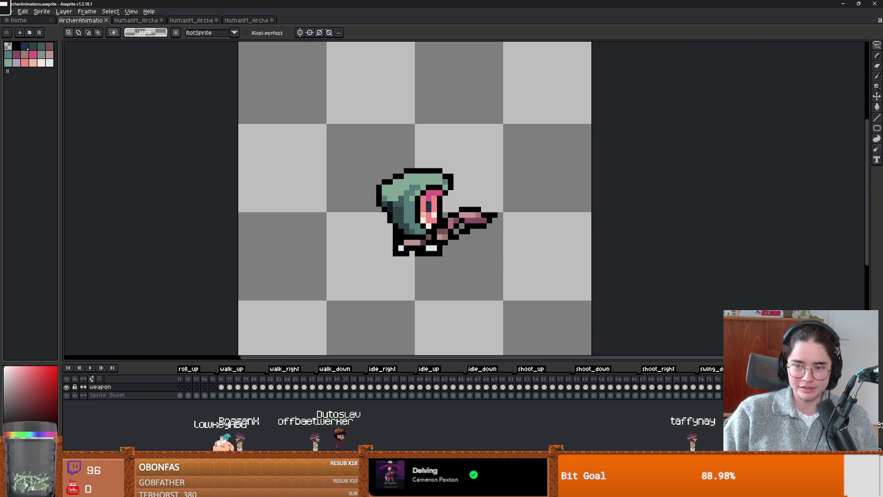
pyautogui.press('Right')
pyautogui.press('Down')
# Cut the ear area from the body and paste it onto the weapon layer.
pyautogui.scroll(1, 357, 223)
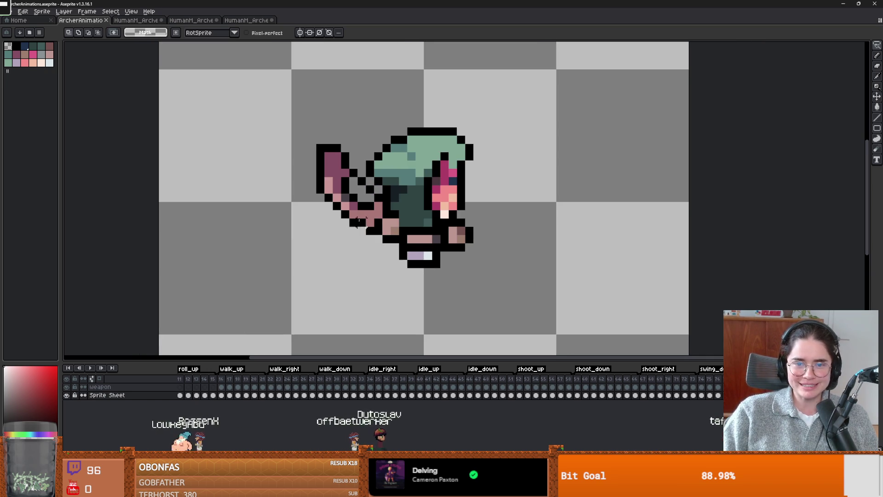
pyautogui.moveTo(338, 129)
pyautogui.mouseDown()
pyautogui.moveTo(296, 170)
pyautogui.moveTo(361, 238)
pyautogui.moveTo(370, 180)
pyautogui.mouseUp()
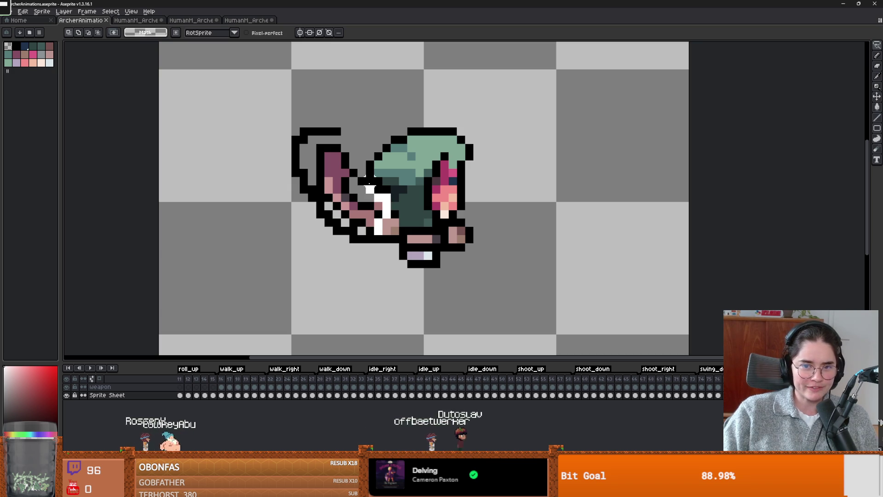
pyautogui.moveTo(292, 122); pyautogui.dragTo(393, 240)
pyautogui.press('Delete')
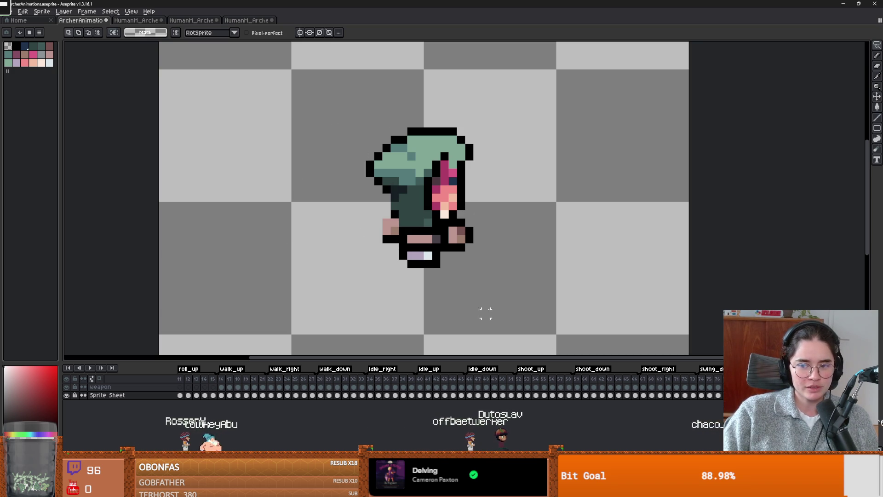
pyautogui.press('Up')
pyautogui.hotkey('ctrl', 'v')
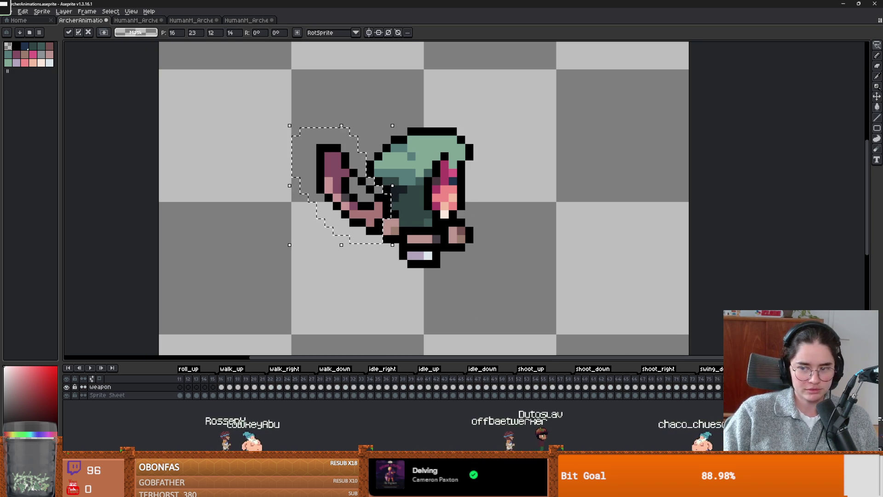
pyautogui.press('Escape')
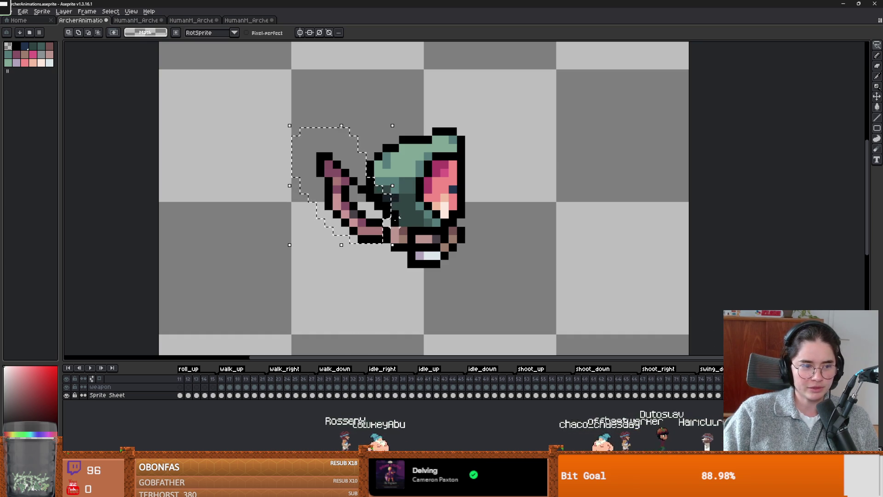
# Cancel the bow transform, deselect, and pencil black outline pixels along the bow's edge.
pyautogui.keyDown('alt'); pyautogui.click(392, 205); pyautogui.keyUp('alt')
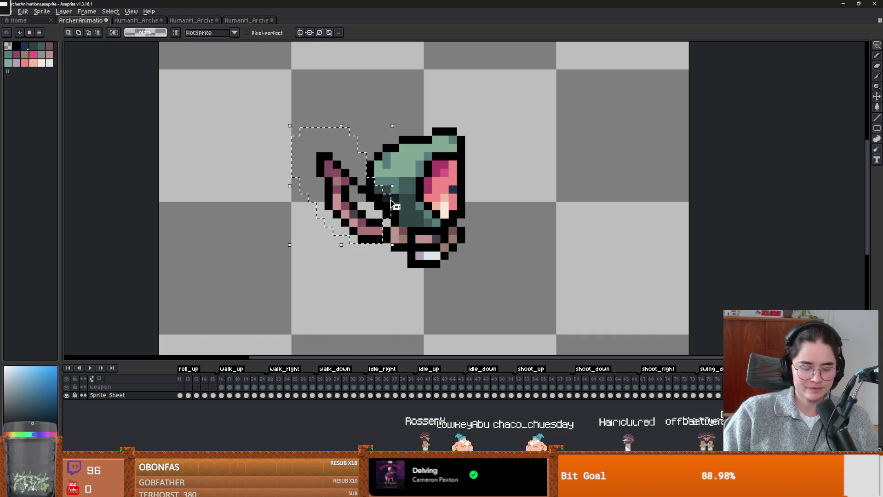
pyautogui.click(393, 204)
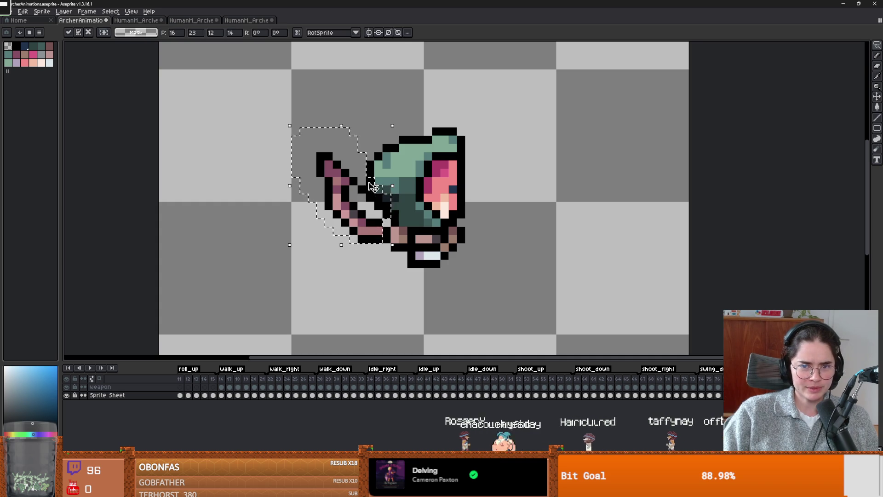
pyautogui.press('Return')
pyautogui.press('alt')
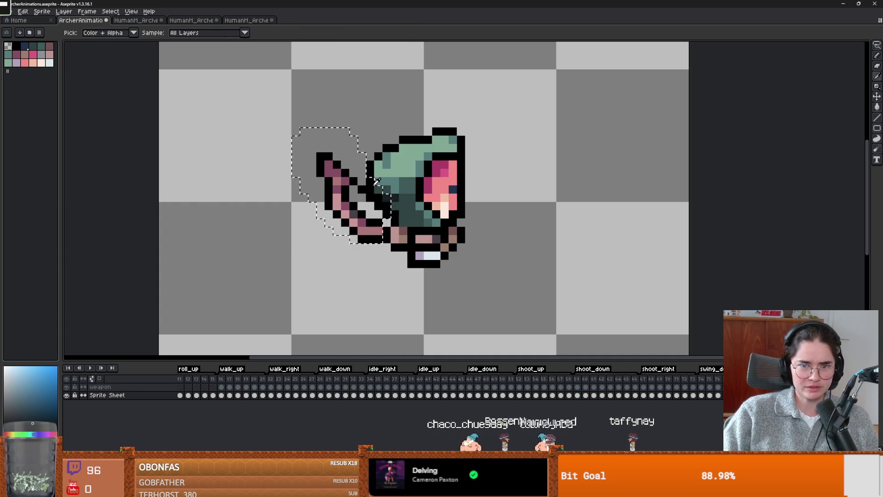
pyautogui.moveTo(373, 186); pyautogui.dragTo(381, 194)
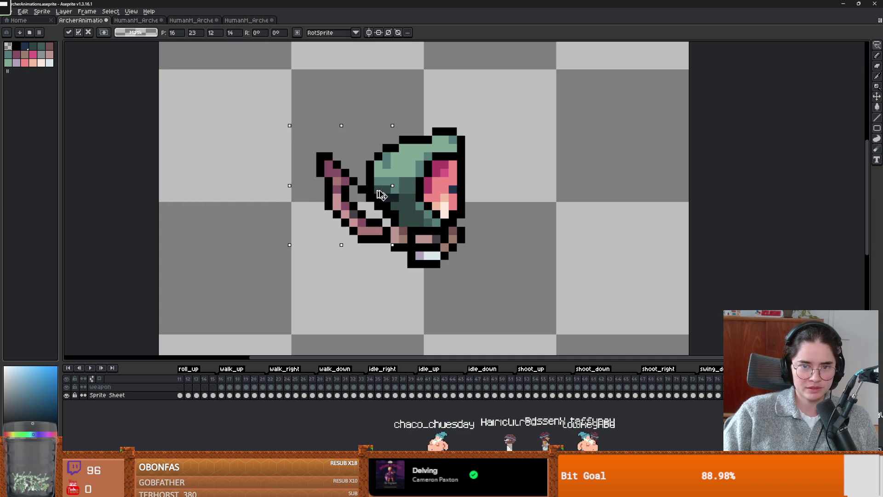
pyautogui.press('Return')
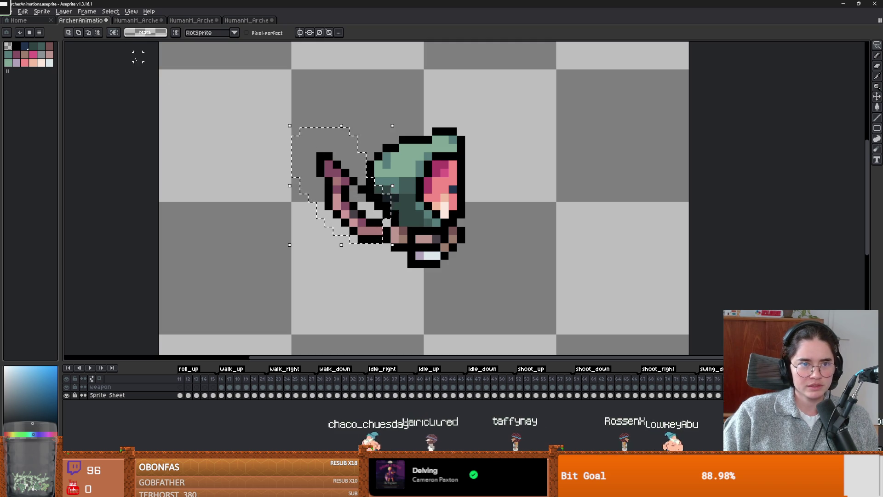
pyautogui.hotkey('ctrl', 'd')
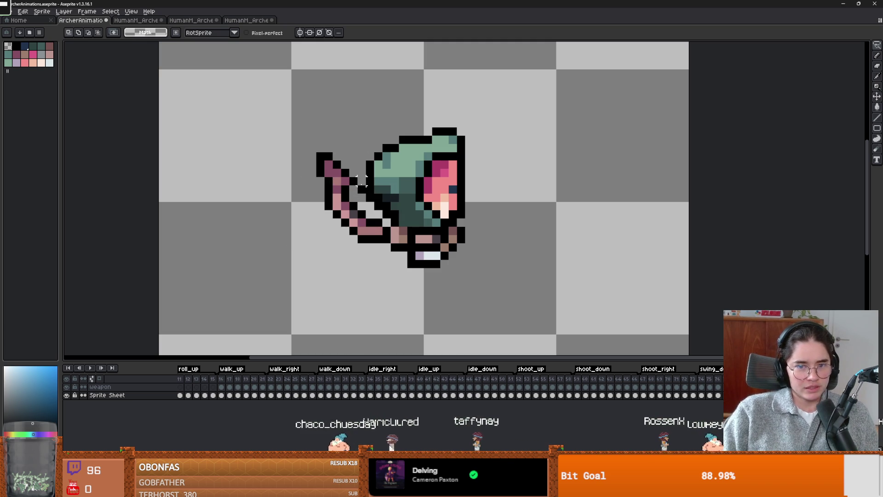
pyautogui.moveTo(366, 160)
pyautogui.mouseDown()
pyautogui.moveTo(337, 140)
pyautogui.moveTo(352, 241)
pyautogui.moveTo(399, 249)
pyautogui.moveTo(399, 211)
pyautogui.moveTo(375, 191)
pyautogui.moveTo(366, 164)
pyautogui.mouseUp()
pyautogui.hotkey('ctrl', 'd')
pyautogui.scroll(3, 372, 223)
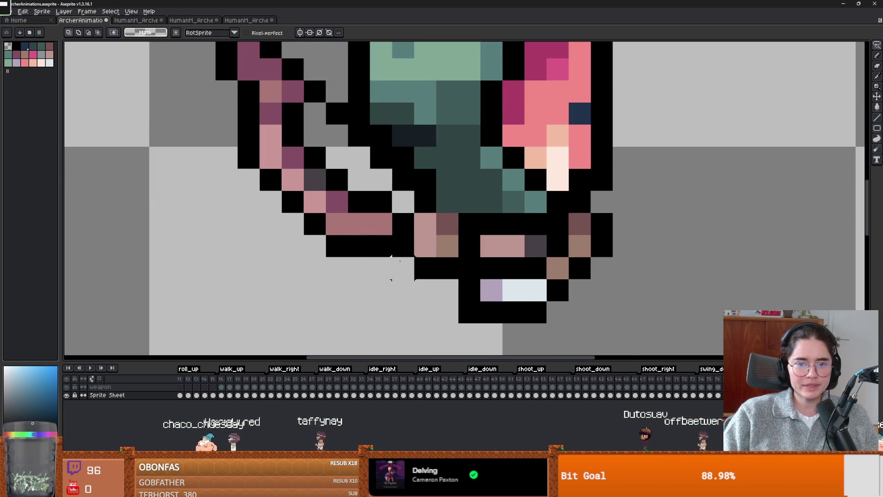
# Lasso-select only the bow curving behind the archer's body in the zoomed view.
pyautogui.moveTo(398, 267); pyautogui.dragTo(395, 273)
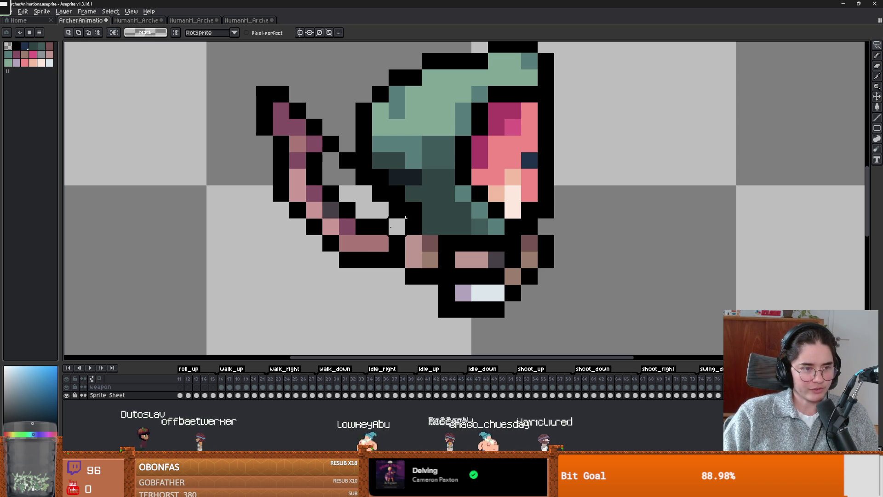
pyautogui.hscroll(2, 322, 207)
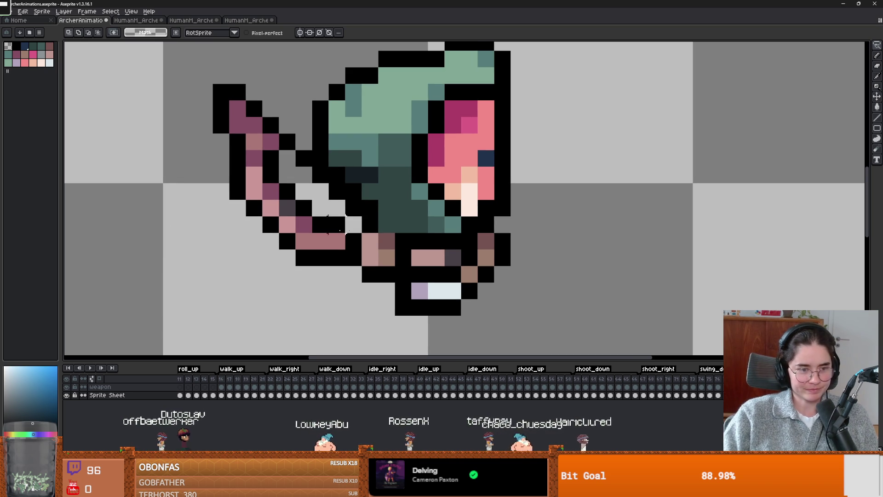
pyautogui.moveTo(320, 167)
pyautogui.mouseDown()
pyautogui.moveTo(303, 156)
pyautogui.moveTo(251, 76)
pyautogui.moveTo(218, 242)
pyautogui.moveTo(328, 274)
pyautogui.moveTo(353, 235)
pyautogui.moveTo(354, 182)
pyautogui.moveTo(339, 181)
pyautogui.mouseUp()
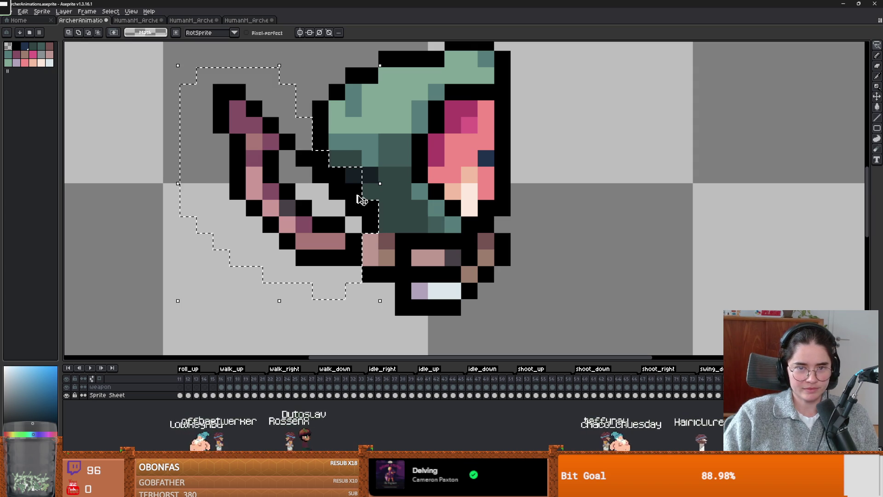
# Cut the lassoed bow from the body and paste it onto the weapon layer.
pyautogui.press('Delete')
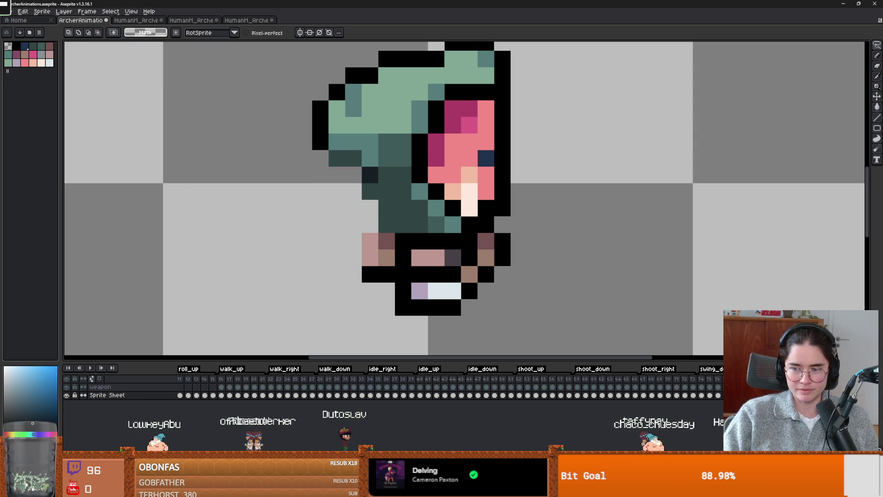
pyautogui.press('Up')
pyautogui.hotkey('ctrl', 'v')
pyautogui.scroll(-2, 535, 291)
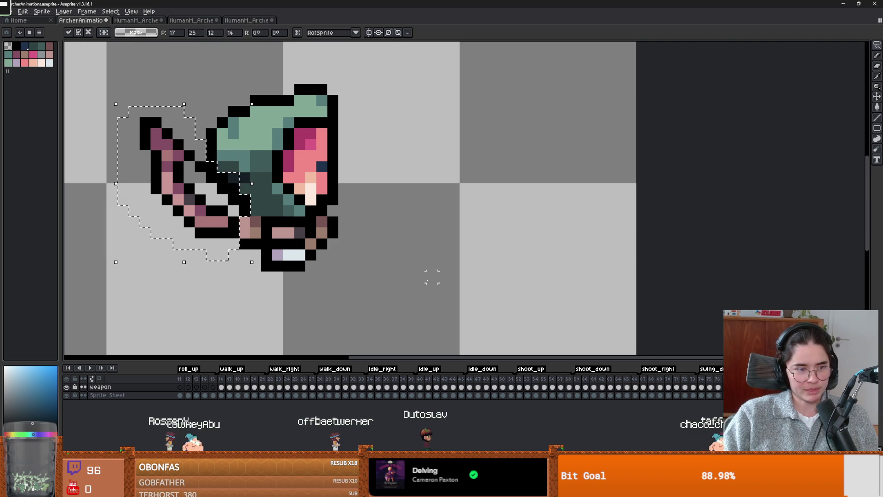
pyautogui.hotkey('ctrl', 'z')
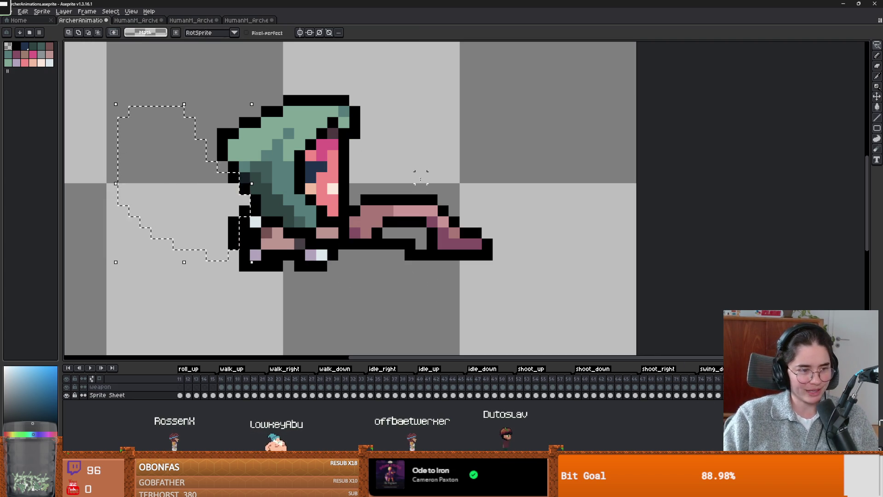
# On the next shoot frame, move the forward-pointing bow onto the weapon layer.
pyautogui.click(388, 177)
pyautogui.moveTo(388, 177)
pyautogui.mouseDown()
pyautogui.moveTo(350, 216)
pyautogui.moveTo(416, 294)
pyautogui.moveTo(391, 161)
pyautogui.moveTo(363, 173)
pyautogui.mouseUp()
pyautogui.hotkey('ctrl', 'x')
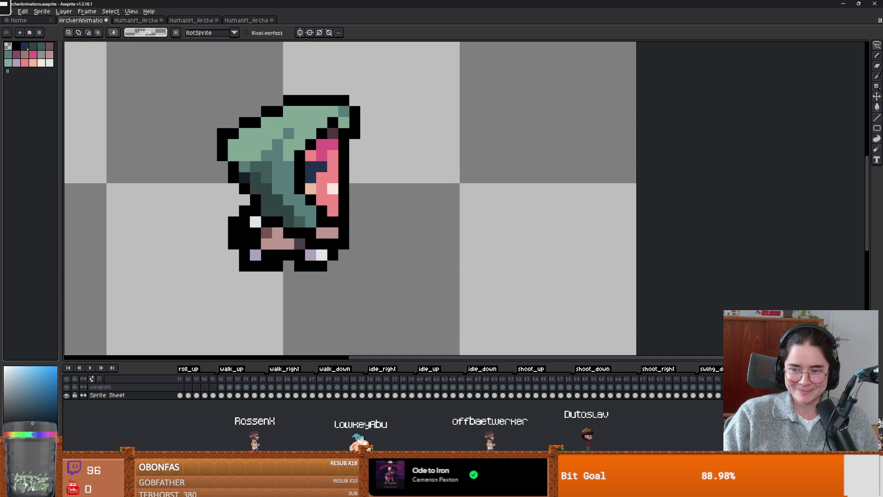
pyautogui.hotkey('alt', 'Up')
pyautogui.hotkey('ctrl', 'v')
pyautogui.scroll(2, 503, 215)
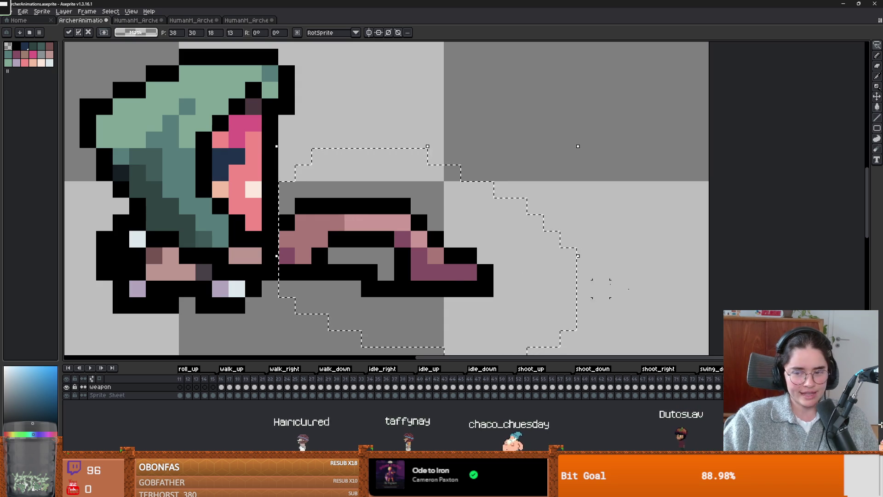
# Paste the bow onto the weapon layer for the next few shoot frames.
pyautogui.press('Delete')
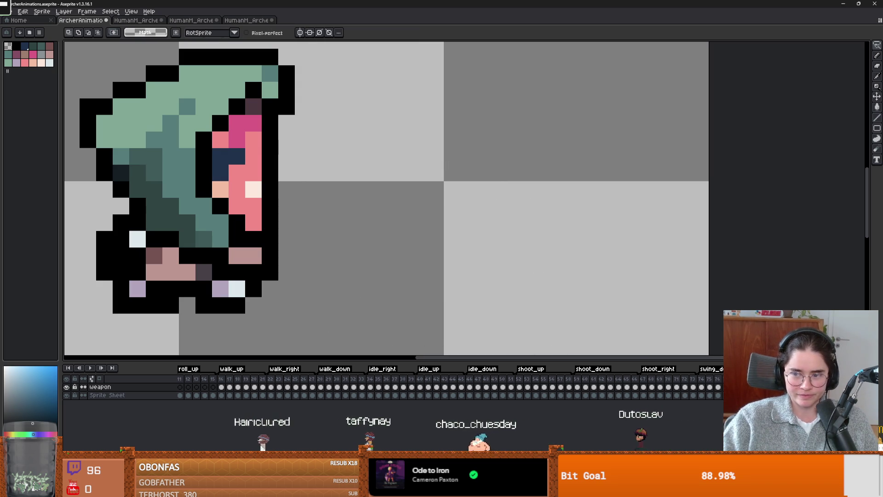
pyautogui.hotkey('ctrl', 'v')
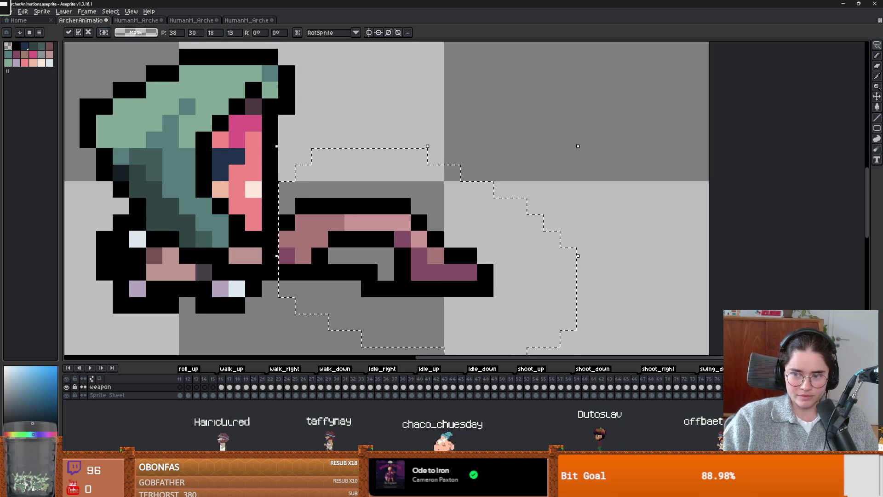
pyautogui.hotkey('ctrl', 'z')
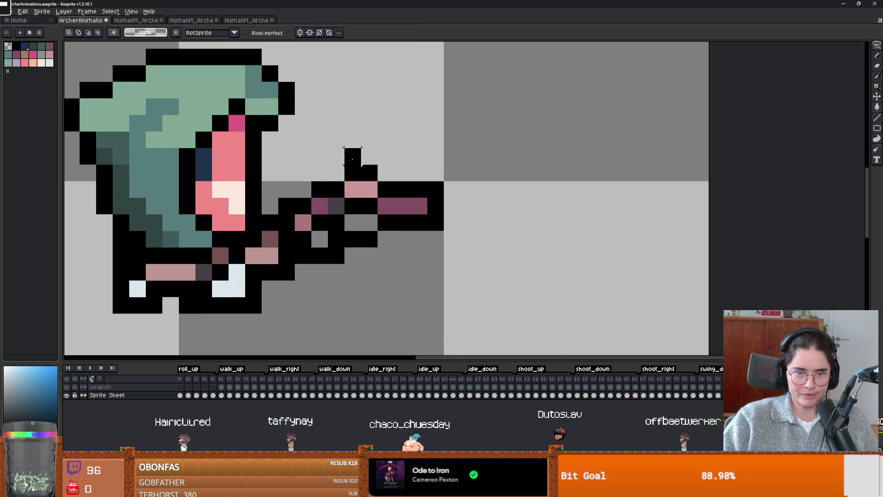
pyautogui.hotkey('ctrl', 'z')
pyautogui.hotkey('ctrl', 'z')
pyautogui.hotkey('ctrl', 'z')
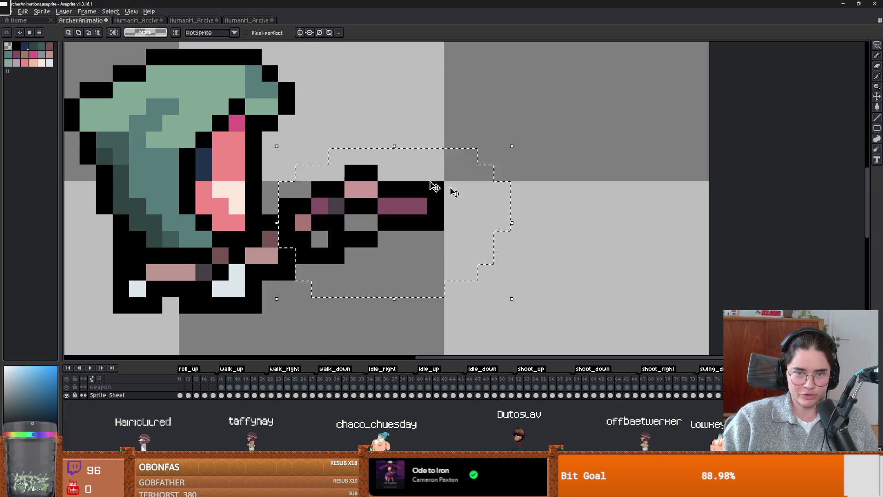
pyautogui.hotkey('ctrl', 'v')
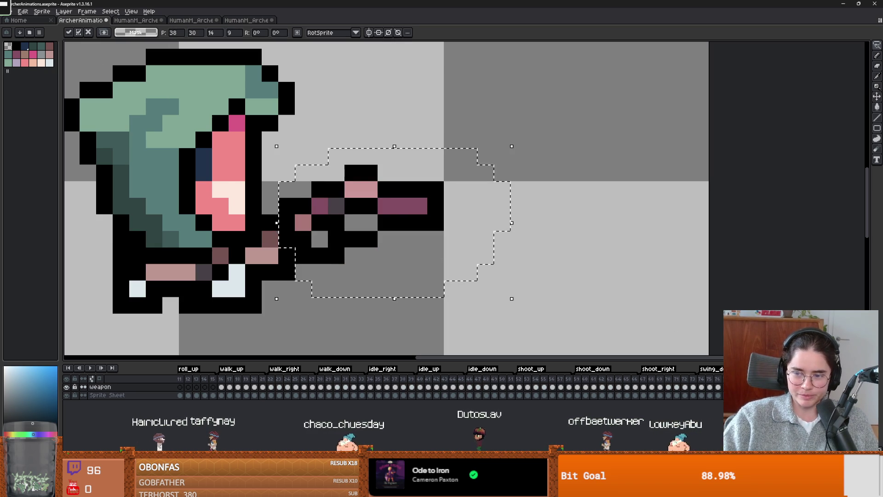
pyautogui.hotkey('ctrl', 'z')
pyautogui.hotkey('ctrl', 'z')
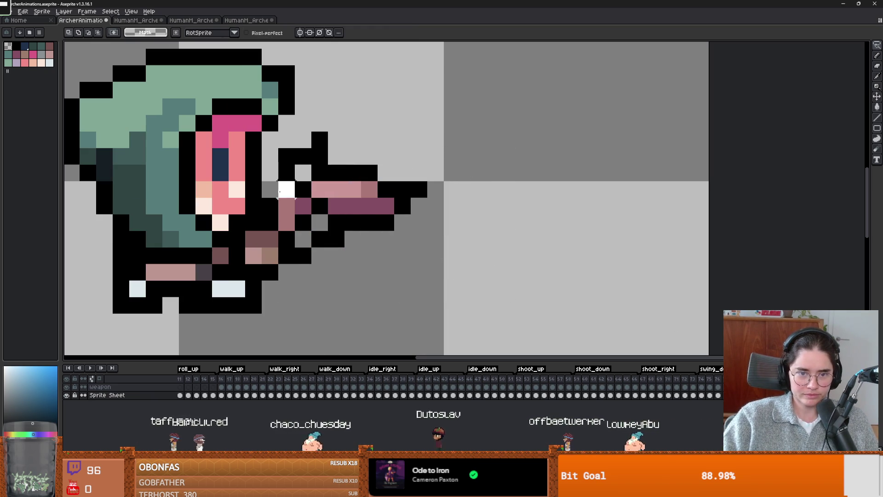
pyautogui.hotkey('ctrl', 'z')
pyautogui.hotkey('ctrl', 'z')
pyautogui.hotkey('ctrl', 'z')
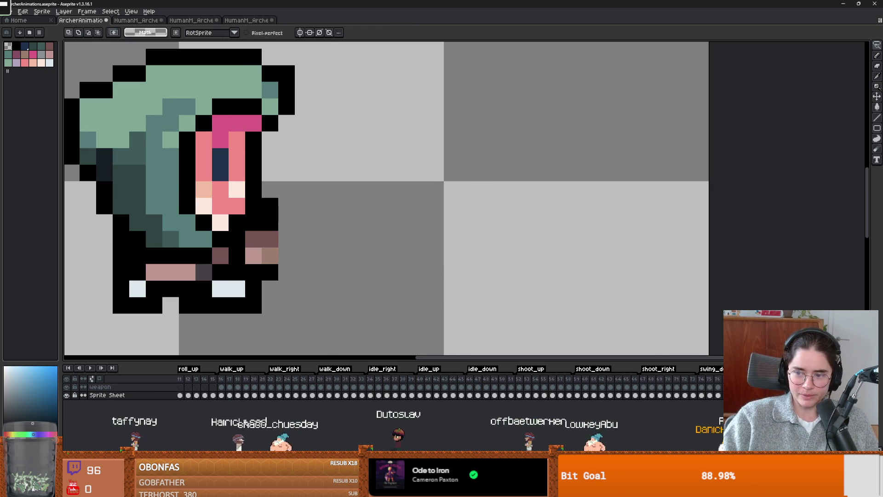
pyautogui.hotkey('ctrl', 'v')
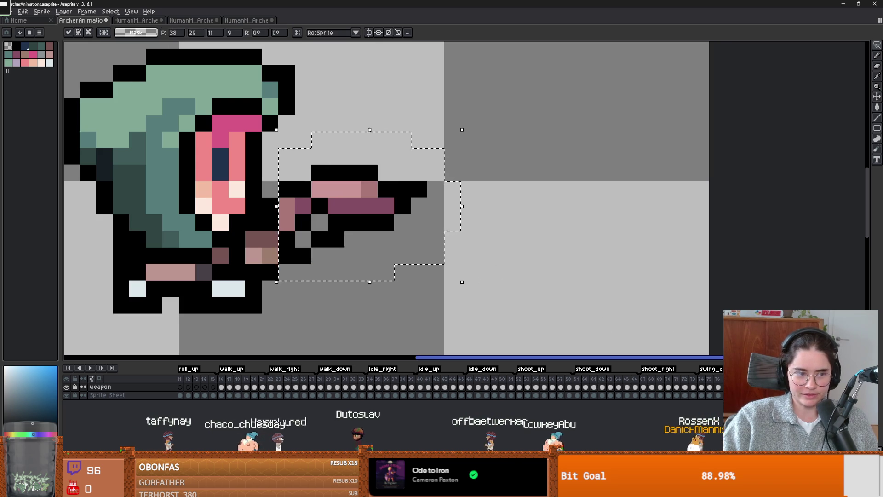
pyautogui.hotkey('ctrl', 'z')
# Lasso the bow and hand in the next frame and move them onto the weapon layer.
pyautogui.hscroll(-3, 454, 264)
pyautogui.scroll(-3, 453, 263)
pyautogui.scroll(3, 421, 217)
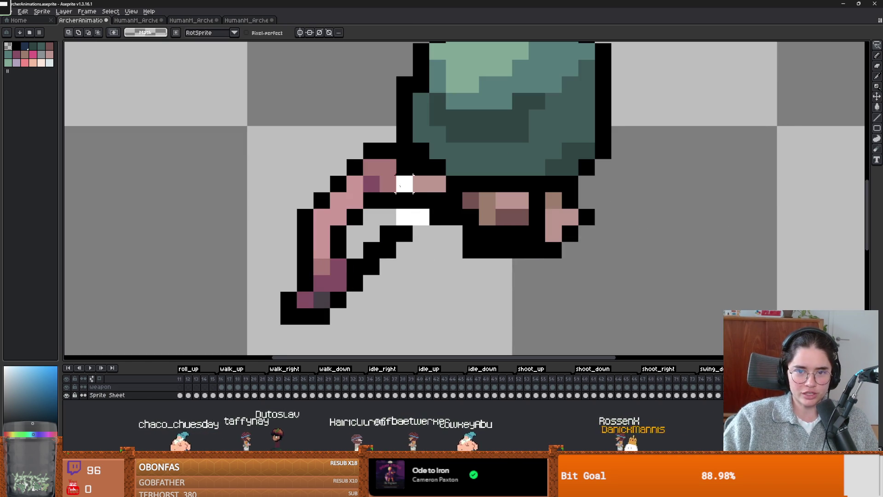
pyautogui.moveTo(405, 156)
pyautogui.mouseDown()
pyautogui.moveTo(246, 177)
pyautogui.moveTo(388, 346)
pyautogui.mouseUp()
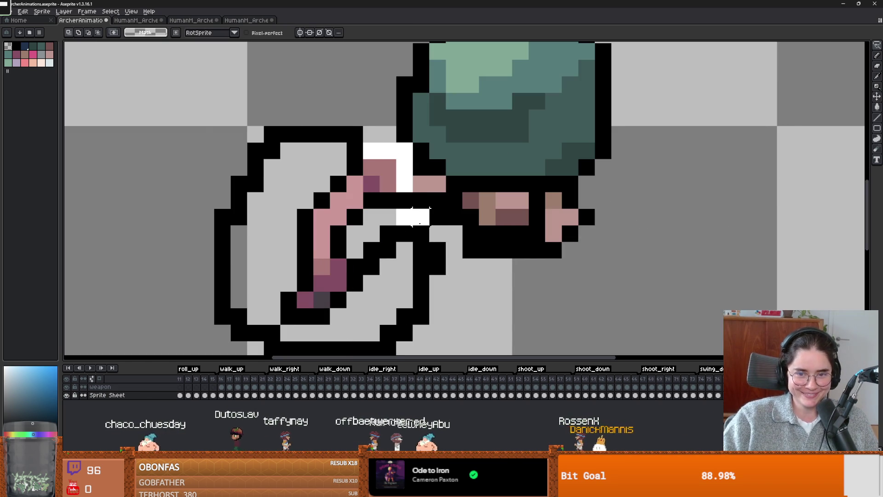
pyautogui.moveTo(413, 224); pyautogui.dragTo(414, 214)
pyautogui.press('Delete')
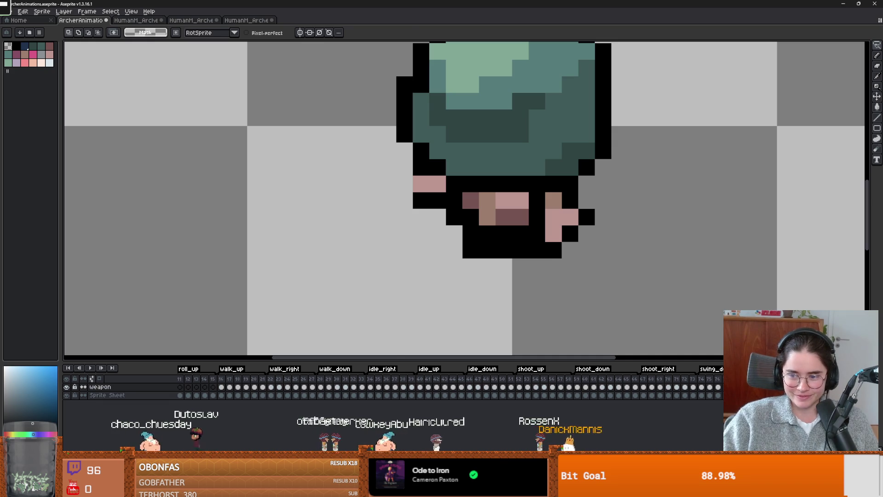
pyautogui.hotkey('alt', 'Up')
pyautogui.hotkey('ctrl', 'v')
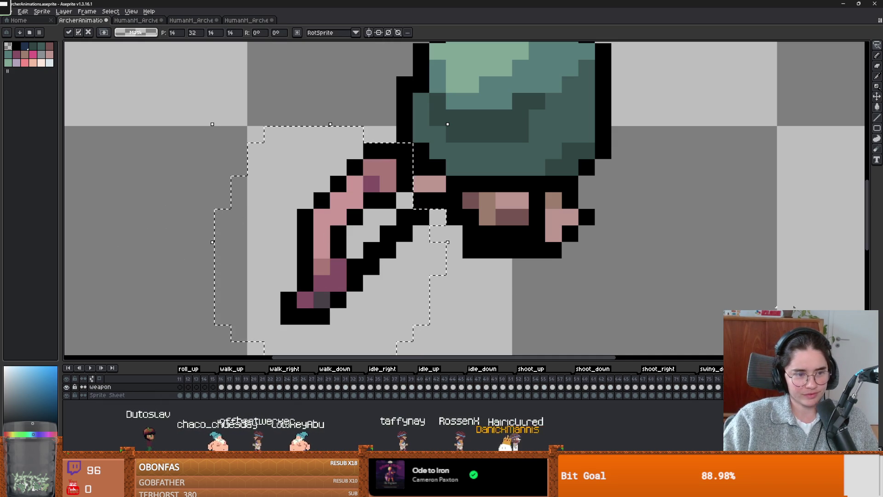
pyautogui.hotkey('ctrl', 'z')
pyautogui.hotkey('ctrl', 'z')
# Redo the downward-angled bow paste on the weapon layer and advance a frame.
pyautogui.scroll(-1, 407, 155)
pyautogui.scroll(1, 407, 156)
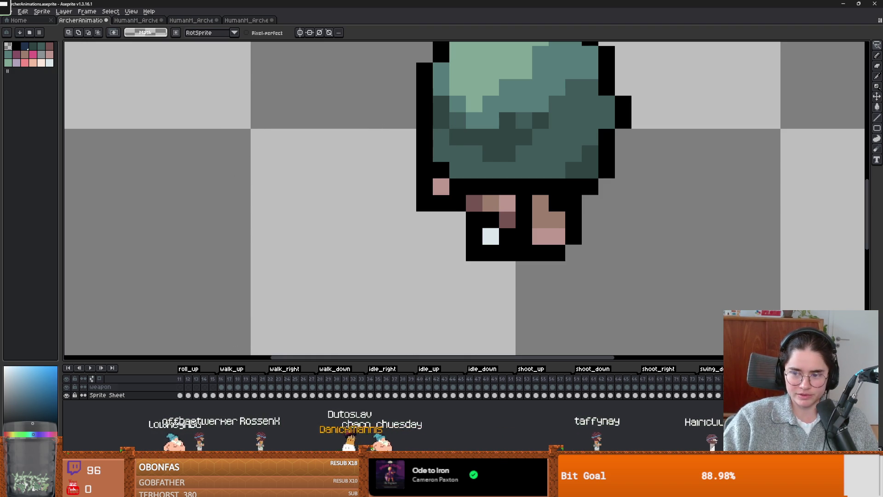
pyautogui.hotkey('ctrl', 'y')
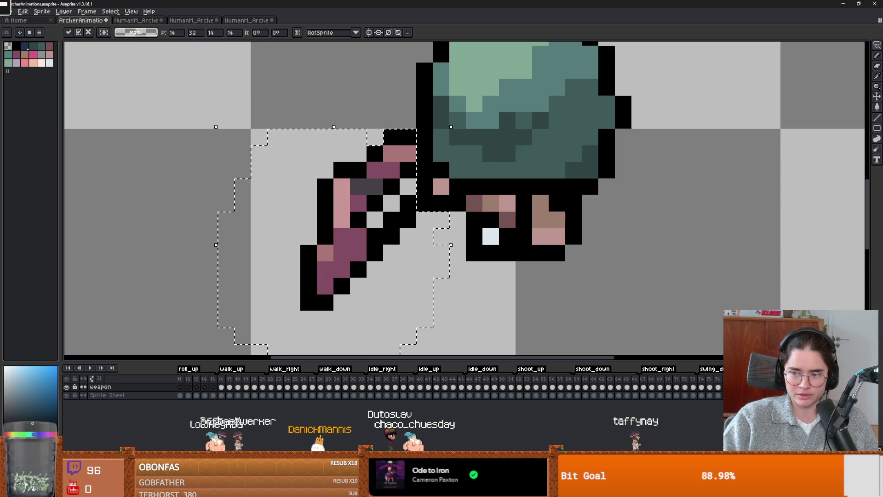
pyautogui.hotkey('ctrl', 'z')
pyautogui.scroll(-2, 365, 157)
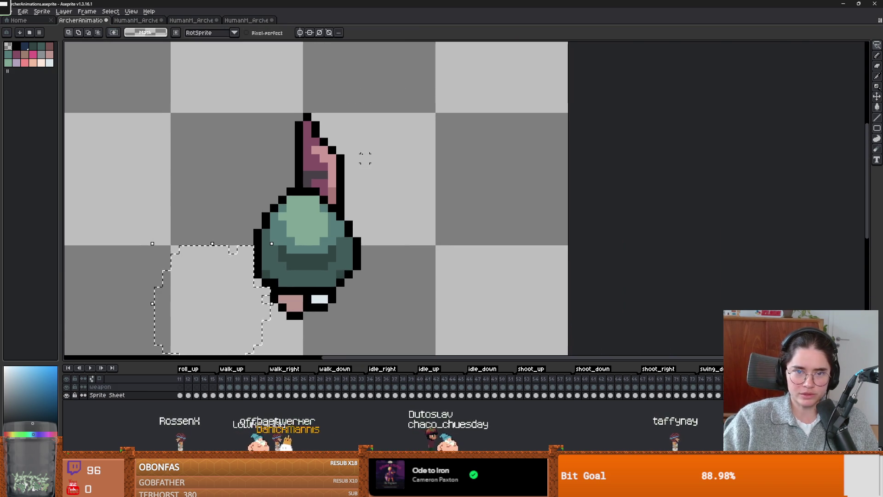
# Lasso the raised bow and try outlining it in black.
pyautogui.scroll(1, 364, 158)
pyautogui.moveTo(332, 105)
pyautogui.mouseDown()
pyautogui.moveTo(294, 92)
pyautogui.moveTo(244, 147)
pyautogui.moveTo(278, 189)
pyautogui.moveTo(317, 210)
pyautogui.moveTo(354, 121)
pyautogui.moveTo(255, 104)
pyautogui.mouseUp()
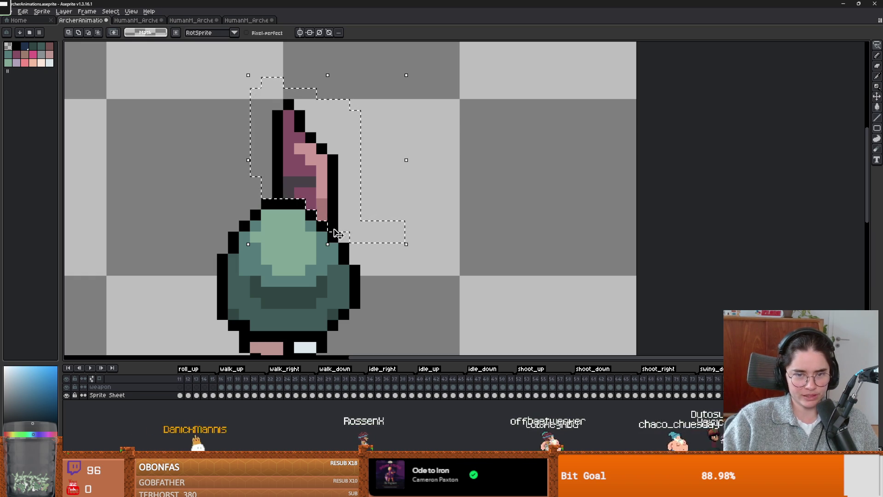
pyautogui.click(337, 230)
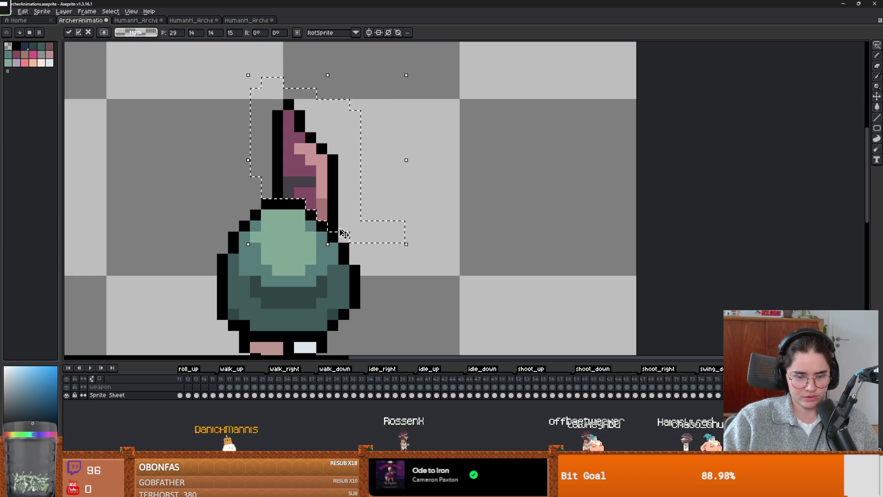
pyautogui.keyDown('alt'); pyautogui.click(341, 228); pyautogui.keyUp('alt')
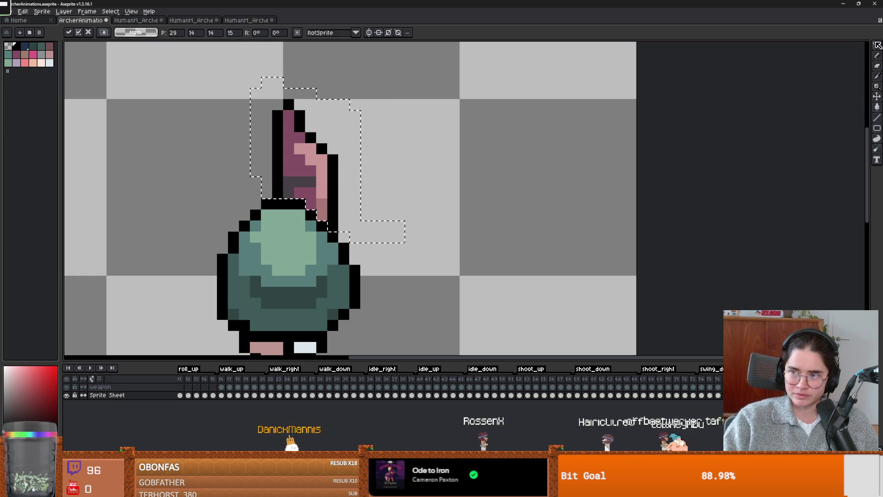
pyautogui.click(879, 46)
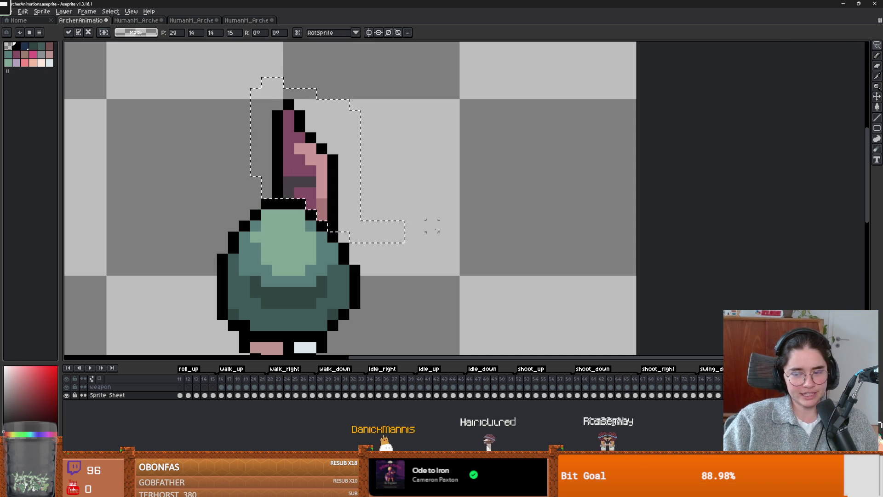
pyautogui.click(509, 259)
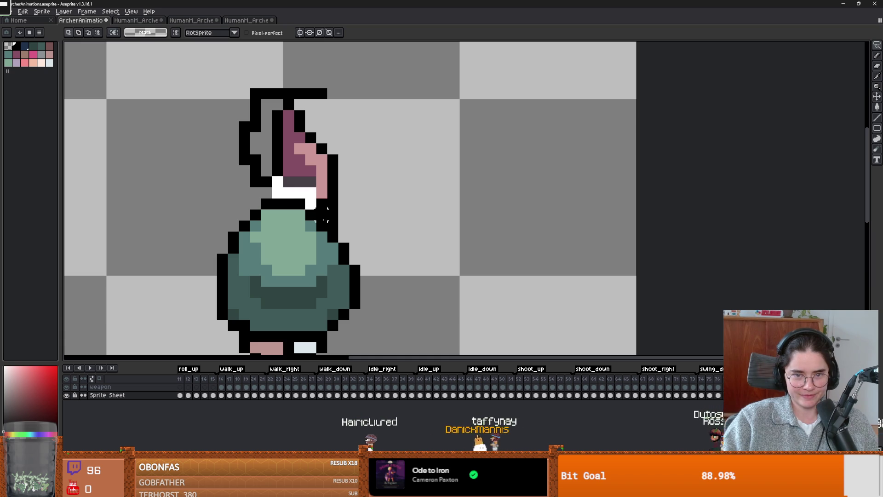
# Undo the black outline edits until the weapon floats on the weapon layer.
pyautogui.hotkey('ctrl', 'z')
pyautogui.hotkey('ctrl', 'z')
pyautogui.hotkey('ctrl', 'z')
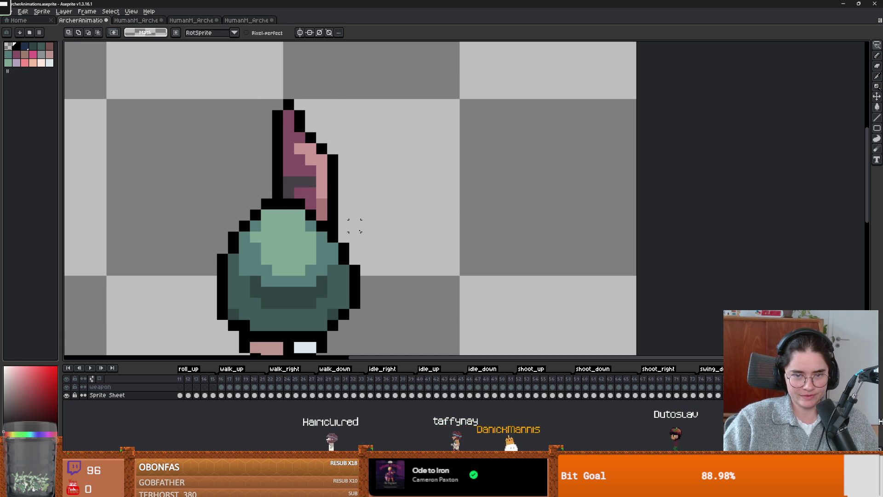
pyautogui.hotkey('ctrl', 'y')
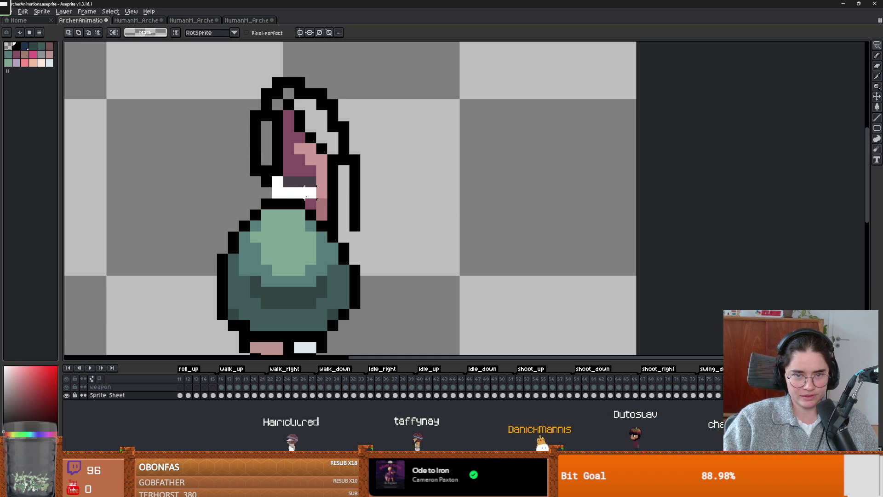
pyautogui.hotkey('ctrl', 'z')
pyautogui.hotkey('ctrl', 'z')
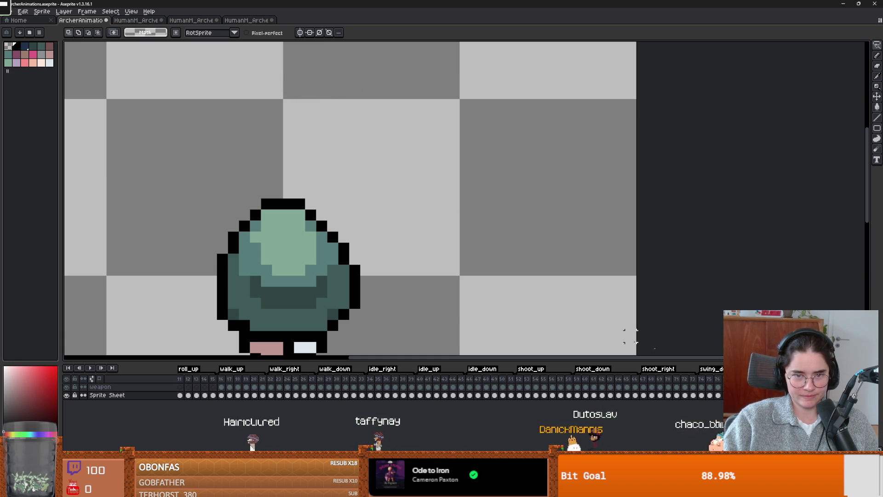
pyautogui.hotkey('ctrl', 'z')
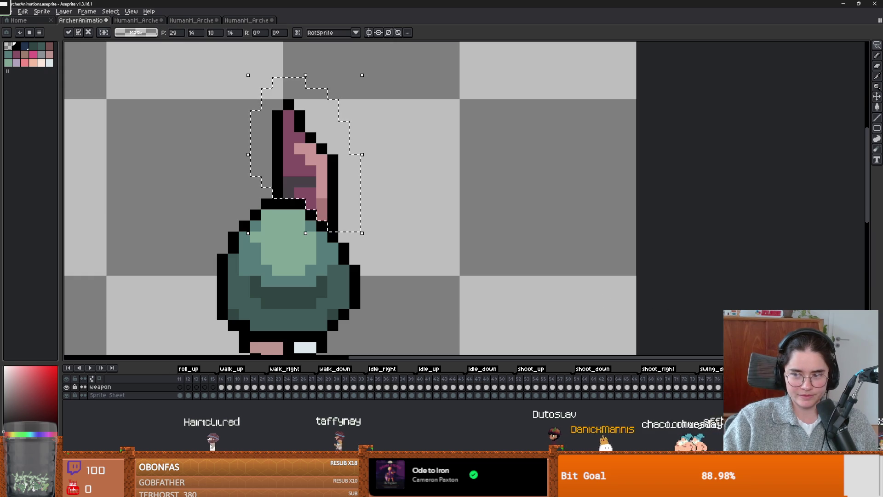
# Revert earlier edits and draw black pixels along the weapon's top edge.
pyautogui.hotkey('ctrl', 'z')
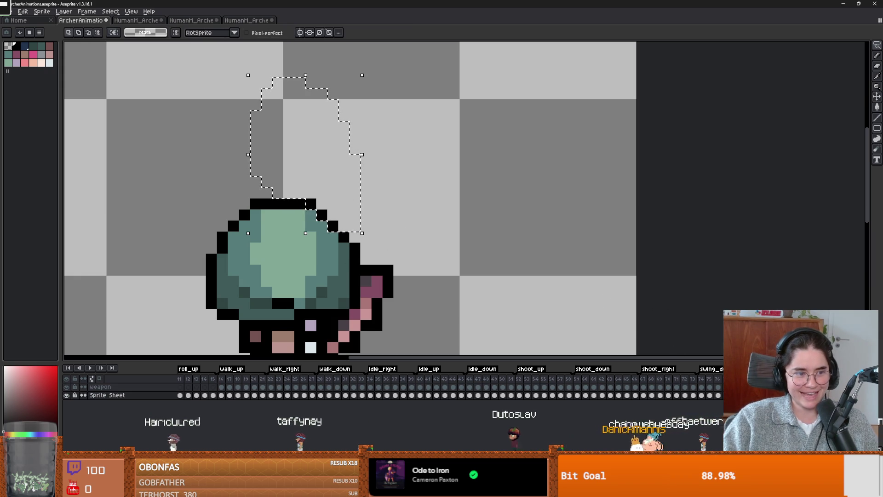
pyautogui.hotkey('ctrl', 'z')
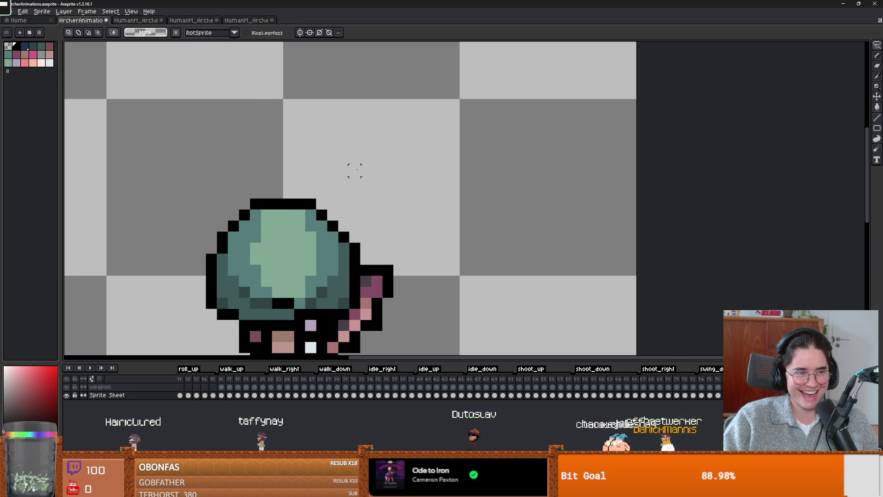
pyautogui.scroll(-2, 571, 282)
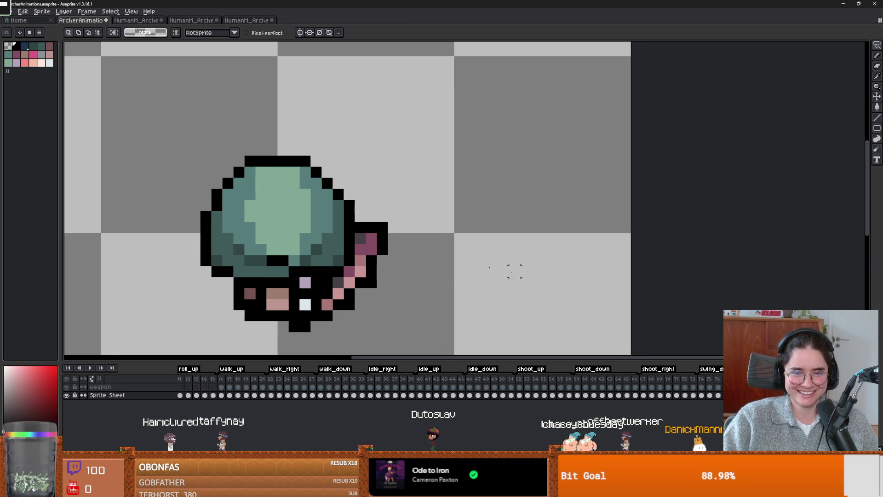
pyautogui.scroll(1, 405, 168)
pyautogui.click(389, 179)
pyautogui.moveTo(394, 164)
pyautogui.mouseDown()
pyautogui.moveTo(356, 166)
pyautogui.moveTo(356, 197)
pyautogui.mouseUp()
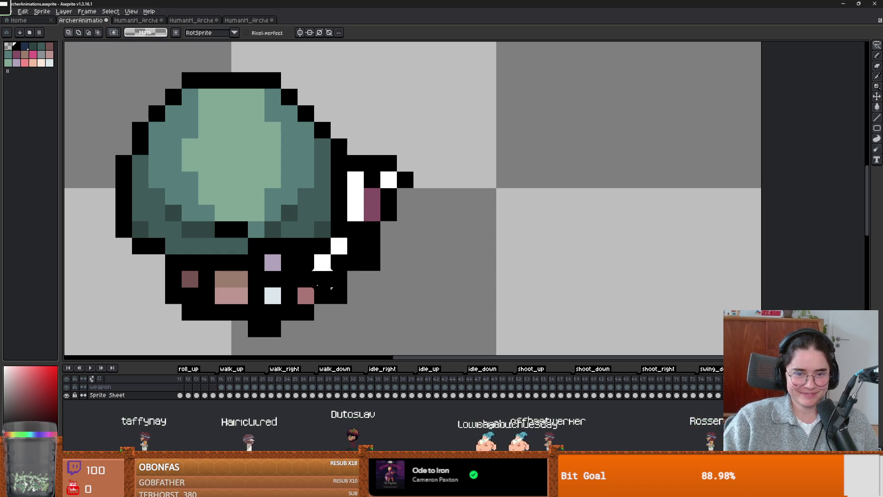
# Lasso the pink weapon, delete it from the character, and paste it onto the weapon layer.
pyautogui.moveTo(301, 296)
pyautogui.mouseDown()
pyautogui.moveTo(414, 312)
pyautogui.moveTo(405, 172)
pyautogui.mouseUp()
pyautogui.press('Delete')
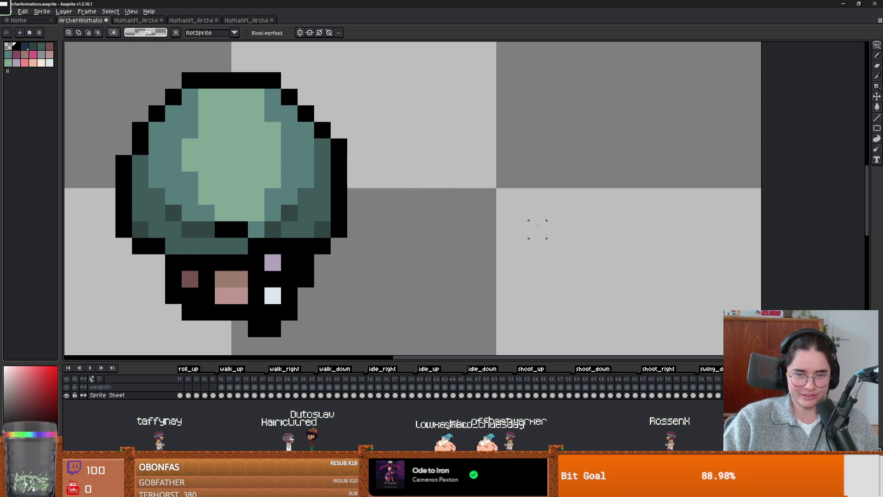
pyautogui.hotkey('ctrl', 'v')
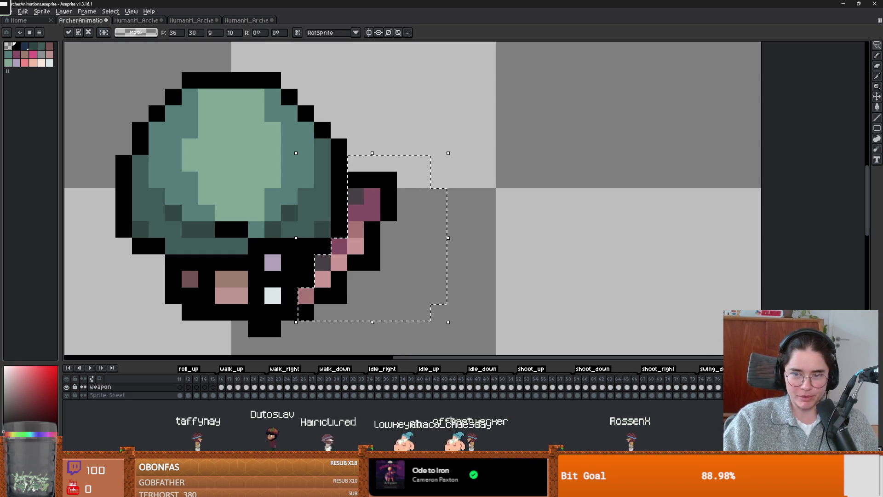
# On the next back-facing frame, undo a stray stroke of hand pixels.
pyautogui.press('Right')
pyautogui.scroll(1, 377, 225)
pyautogui.moveTo(405, 186)
pyautogui.mouseDown()
pyautogui.moveTo(350, 186)
pyautogui.moveTo(334, 230)
pyautogui.mouseUp()
pyautogui.hotkey('ctrl', 'z')
pyautogui.hotkey('ctrl', 'z')
pyautogui.scroll(-1, 359, 237)
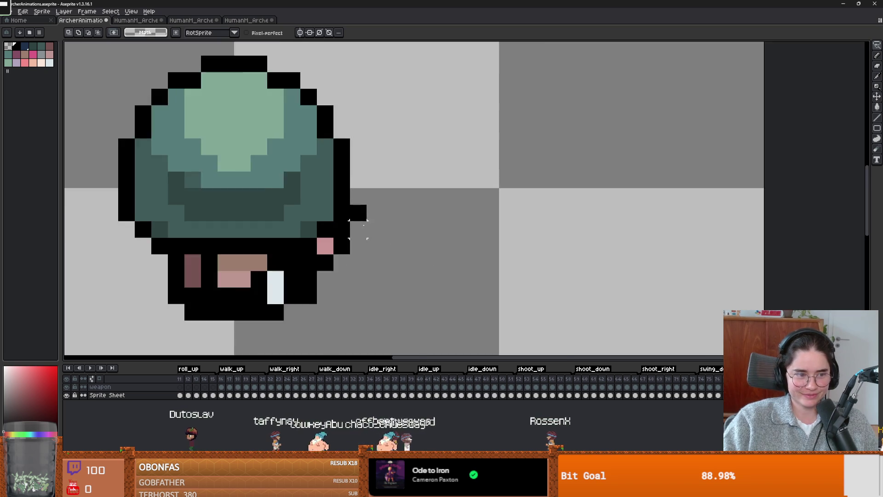
pyautogui.scroll(1, 394, 208)
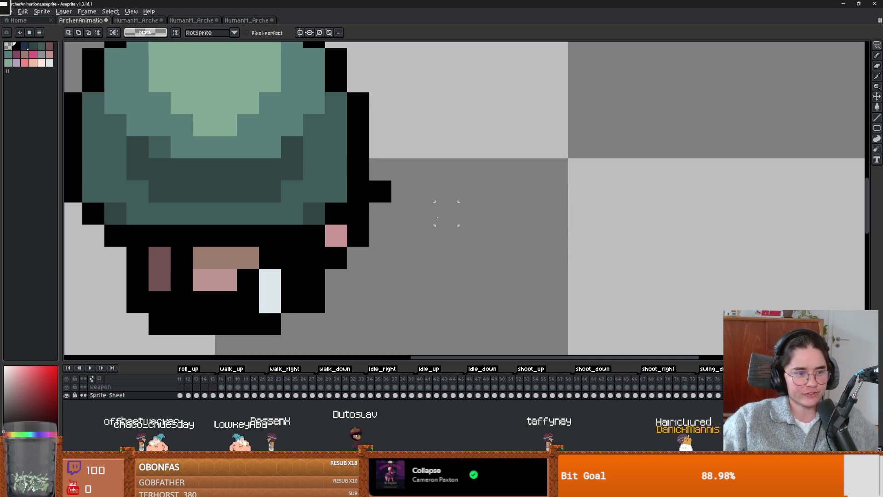
pyautogui.scroll(-4, 446, 214)
pyautogui.scroll(3, 309, 127)
pyautogui.click(309, 128)
pyautogui.moveTo(309, 128); pyautogui.dragTo(309, 194)
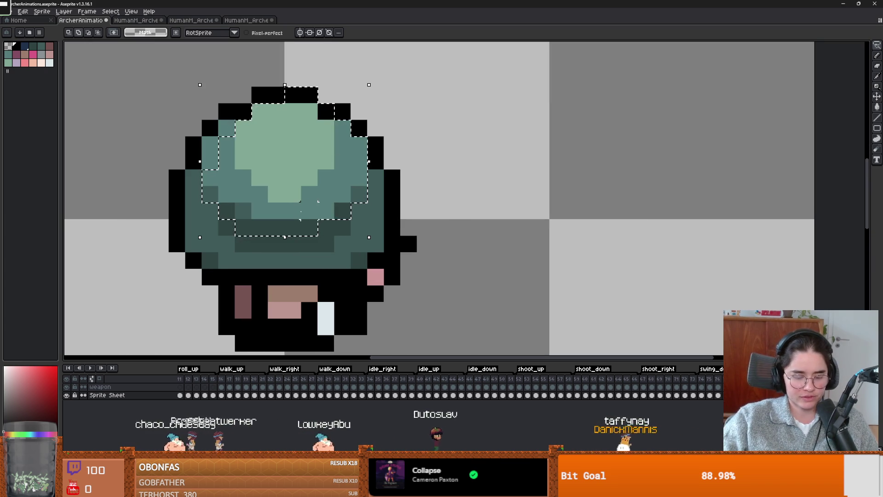
pyautogui.click(260, 227)
pyautogui.click(276, 211)
pyautogui.click(293, 211)
pyautogui.click(302, 227)
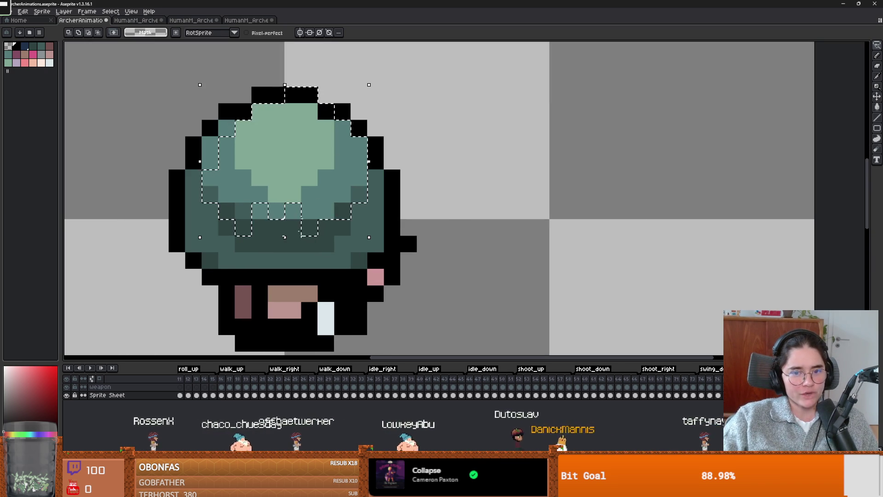
pyautogui.click(307, 209)
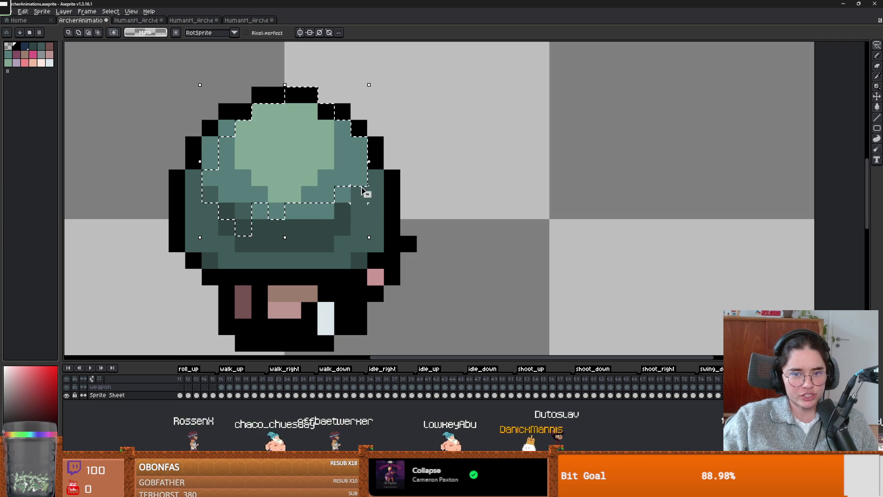
pyautogui.click(359, 170)
pyautogui.click(326, 111)
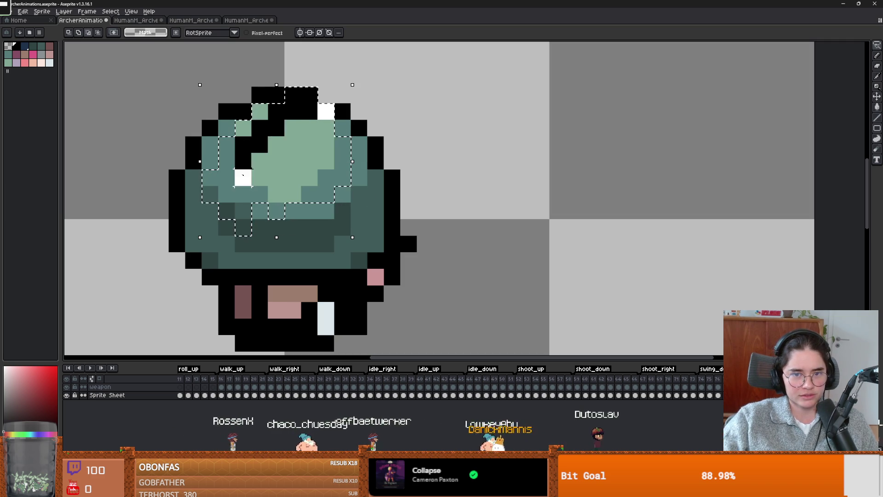
pyautogui.click(326, 127)
pyautogui.click(260, 111)
pyautogui.scroll(-1, 497, 201)
pyautogui.moveTo(300, 193)
pyautogui.mouseDown()
pyautogui.moveTo(366, 226)
pyautogui.moveTo(414, 194)
pyautogui.moveTo(459, 205)
pyautogui.mouseUp()
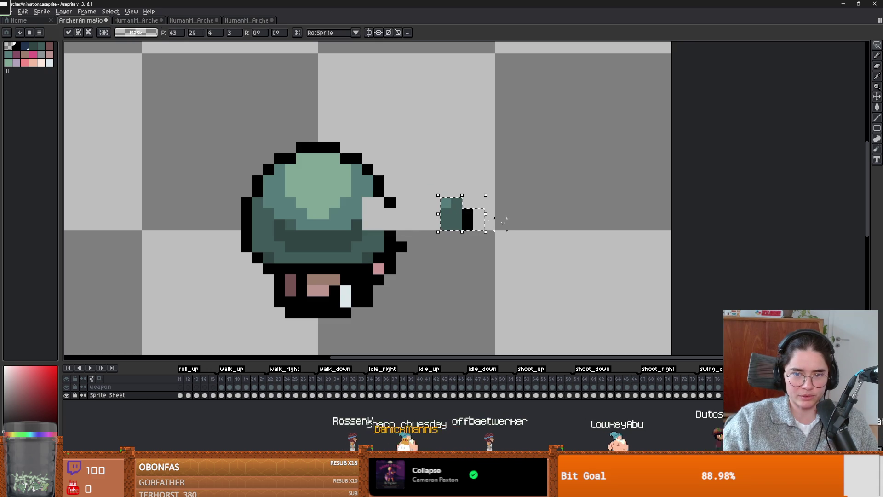
pyautogui.press('Escape')
pyautogui.moveTo(523, 164)
pyautogui.mouseDown()
pyautogui.moveTo(571, 256)
pyautogui.moveTo(552, 163)
pyautogui.mouseUp()
pyautogui.moveTo(495, 158); pyautogui.dragTo(602, 163)
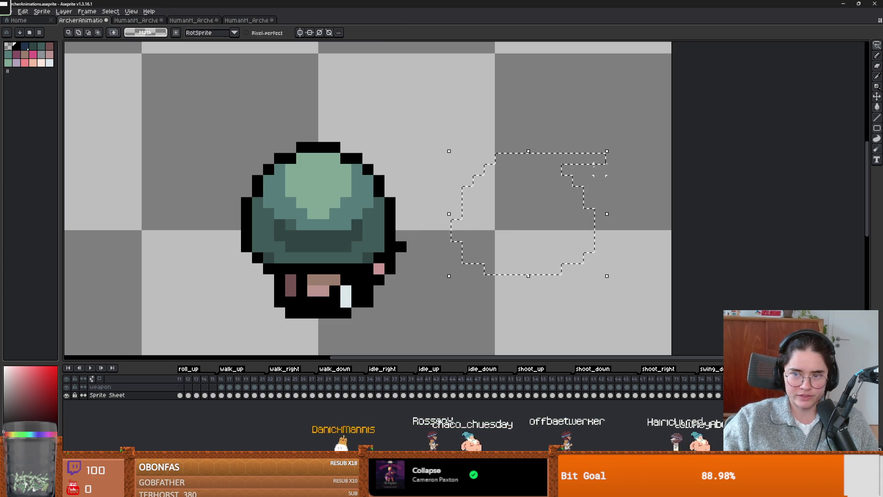
pyautogui.moveTo(542, 122)
pyautogui.mouseDown()
pyautogui.moveTo(497, 233)
pyautogui.moveTo(423, 312)
pyautogui.mouseUp()
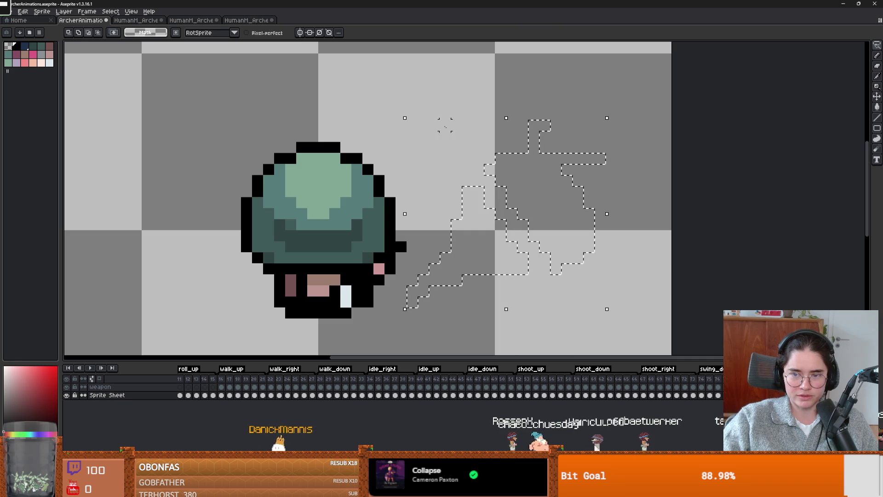
pyautogui.moveTo(591, 281)
pyautogui.mouseDown()
pyautogui.moveTo(532, 191)
pyautogui.moveTo(440, 147)
pyautogui.moveTo(582, 294)
pyautogui.moveTo(589, 280)
pyautogui.mouseUp()
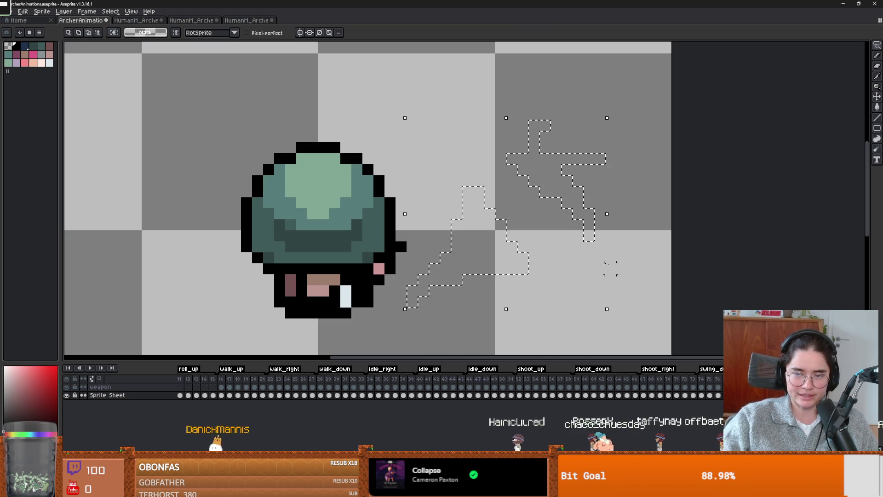
pyautogui.click(280, 170)
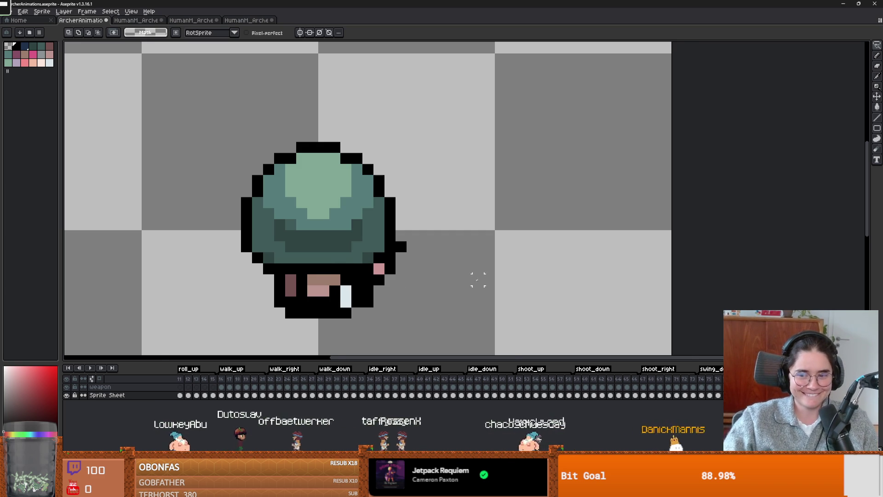
pyautogui.moveTo(449, 279); pyautogui.dragTo(499, 252)
pyautogui.scroll(-2, 511, 285)
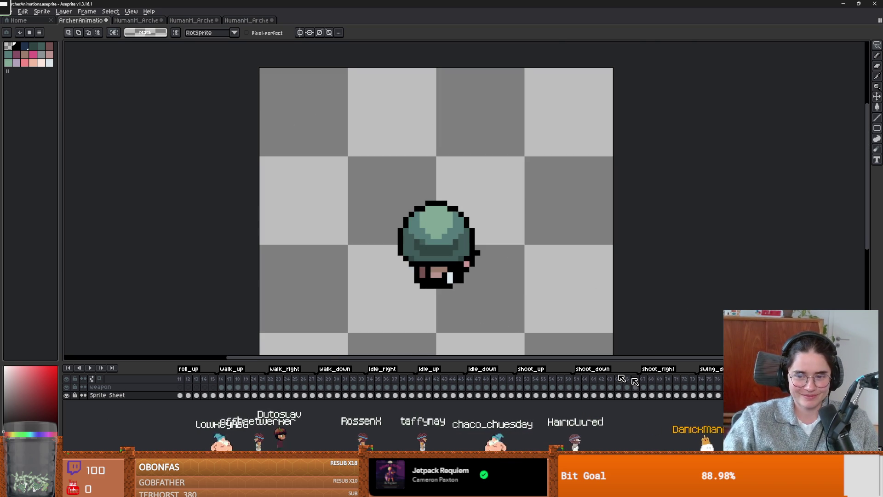
pyautogui.scroll(1, 491, 281)
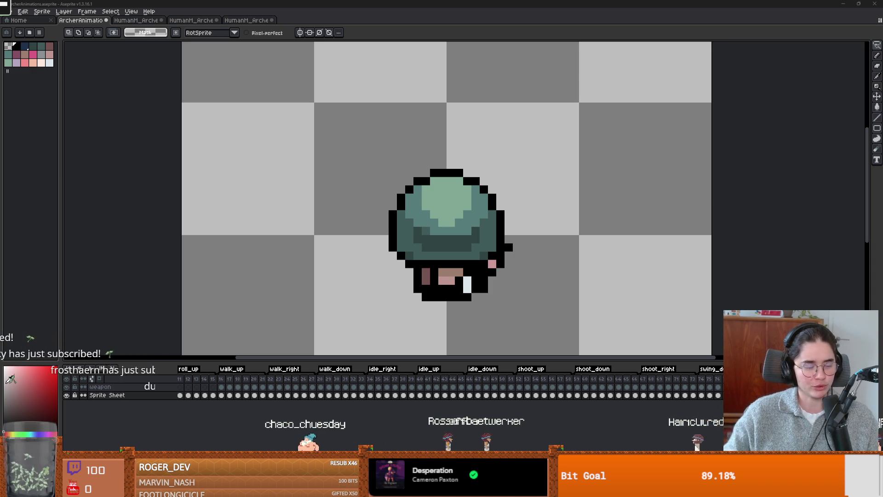
pyautogui.moveTo(509, 189); pyautogui.dragTo(512, 185)
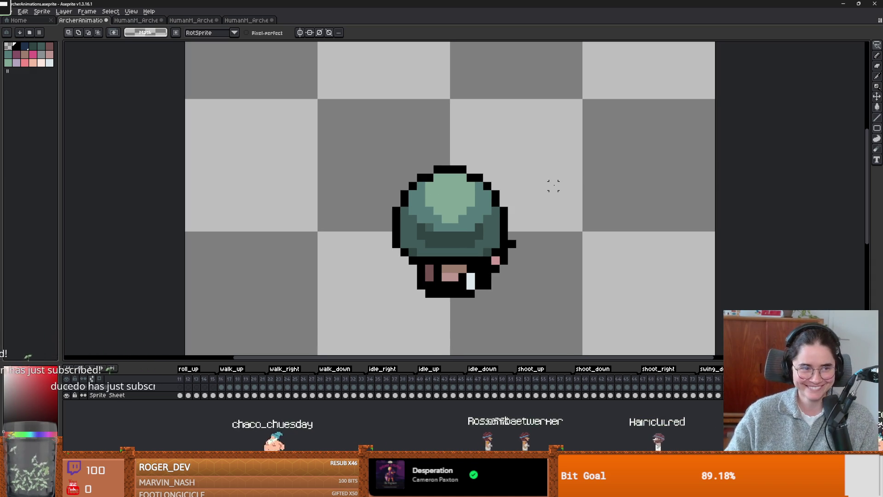
# Save ArcherAnimations.aseprite and switch to the browser's Google results for 'the parent trap'.
pyautogui.hotkey('ctrl', 's')
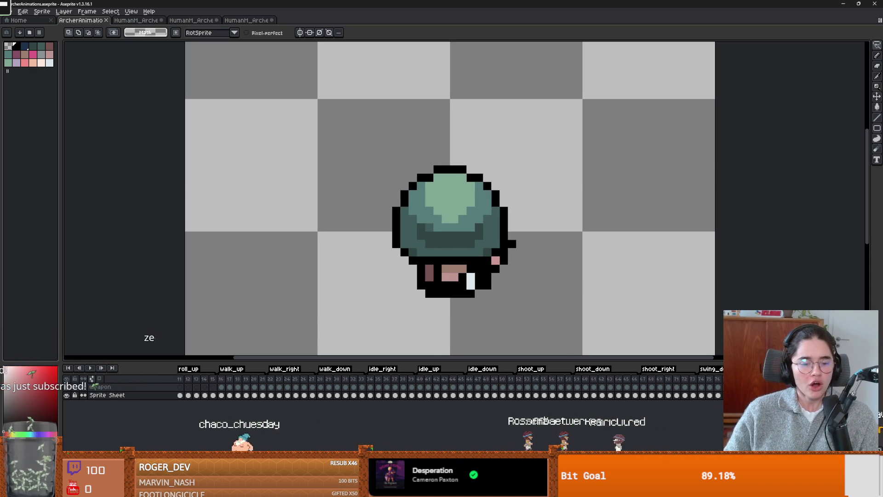
pyautogui.moveTo(532, 287); pyautogui.dragTo(486, 294)
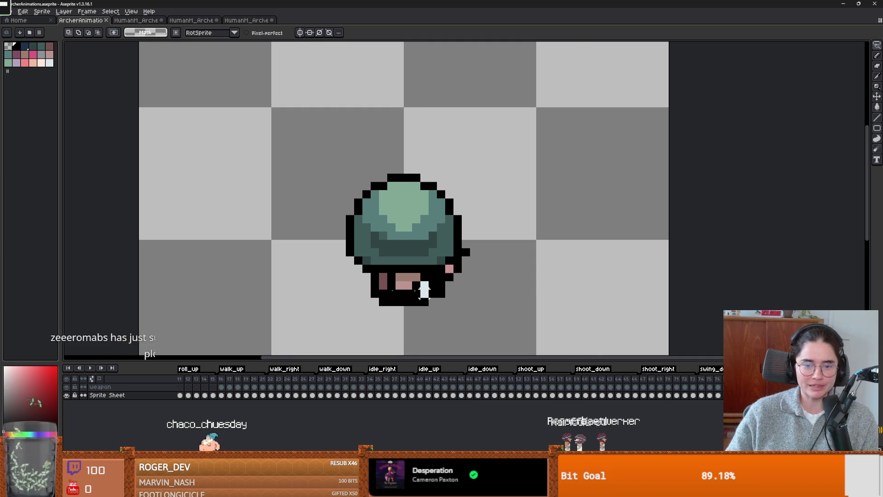
pyautogui.scroll(1, 485, 295)
pyautogui.scroll(1, 451, 246)
pyautogui.scroll(-1, 450, 245)
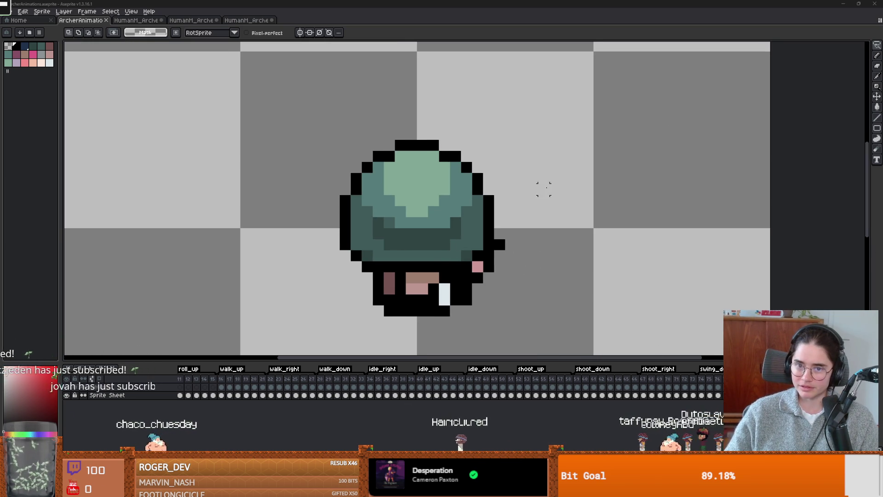
pyautogui.scroll(-1, 511, 145)
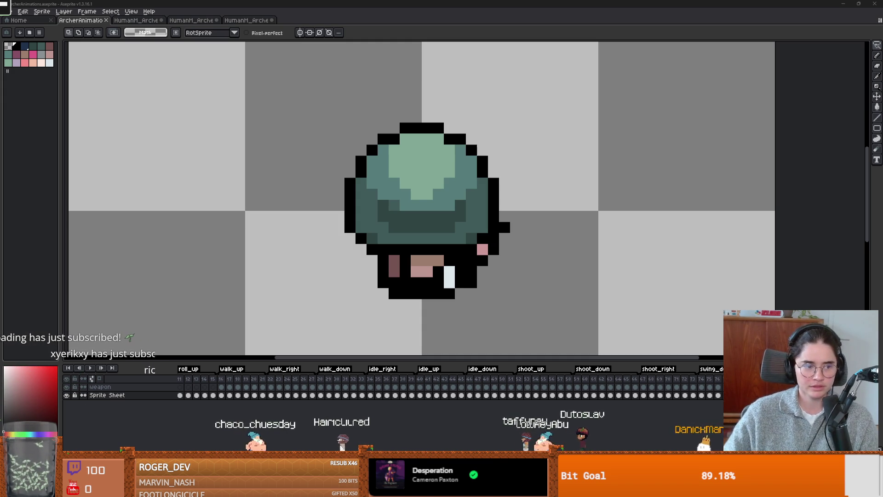
pyautogui.hotkey('alt', 'Tab')
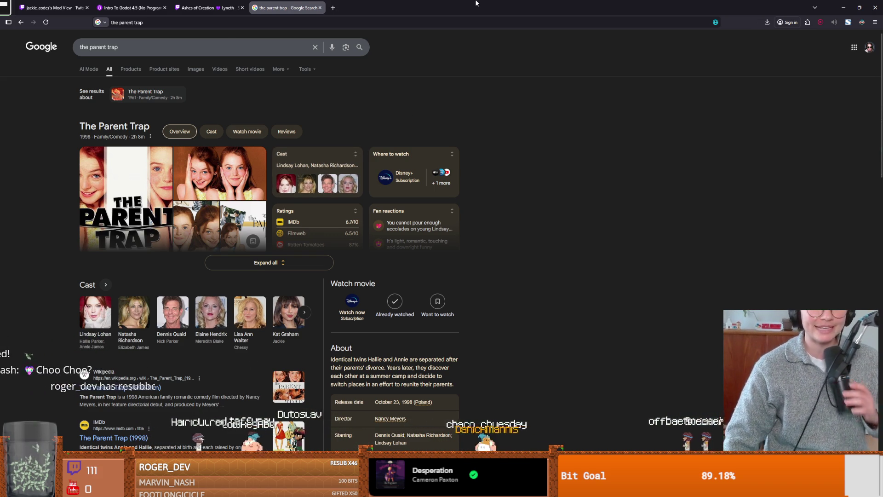
# Show image results for 'the parent trap 1961 cast', preview the Silver Scenes image, then return to Aseprite.
pyautogui.moveTo(527, 67)
pyautogui.mouseDown()
pyautogui.moveTo(513, 81)
pyautogui.moveTo(882, 184)
pyautogui.mouseUp()
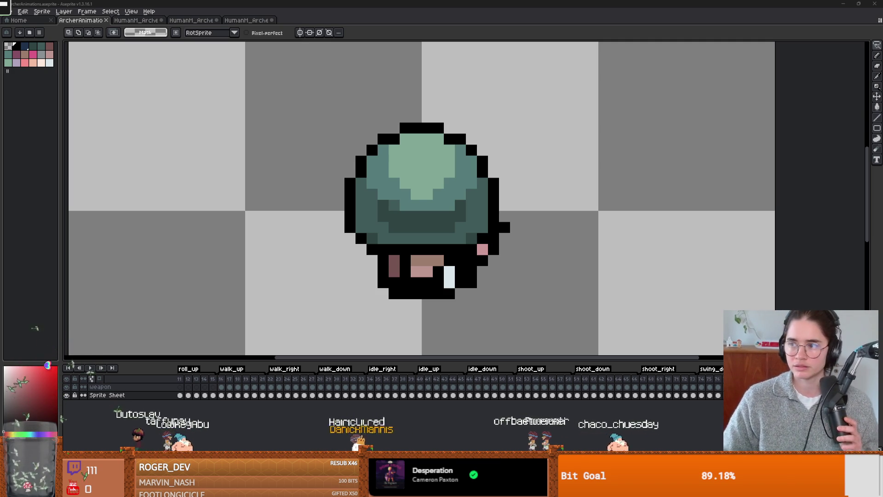
pyautogui.hotkey('alt', 'Tab')
pyautogui.click(129, 69)
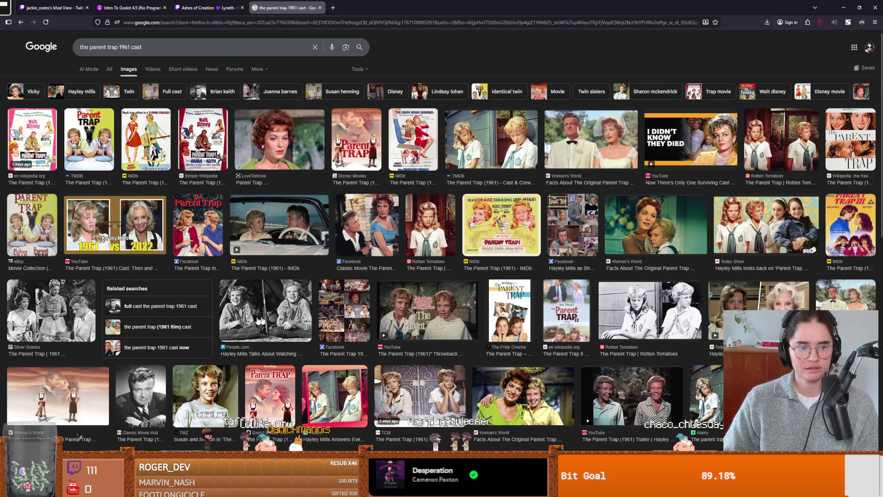
pyautogui.click(64, 317)
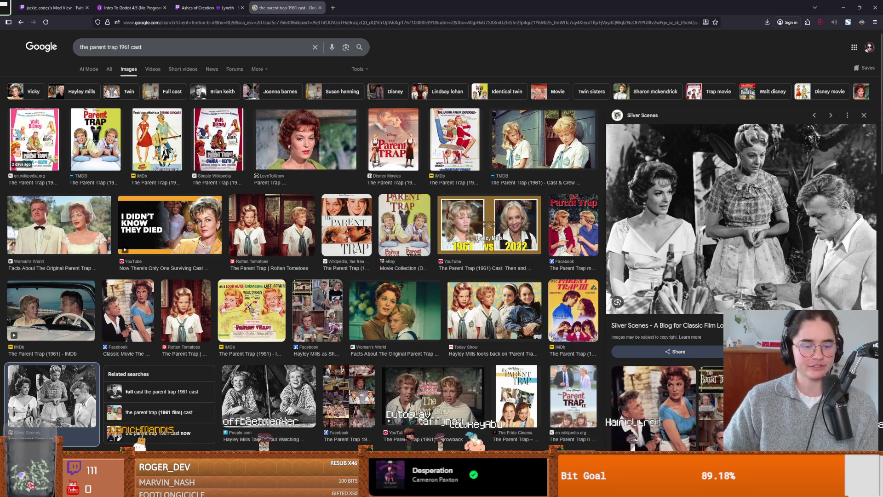
pyautogui.hotkey('alt', 'Tab')
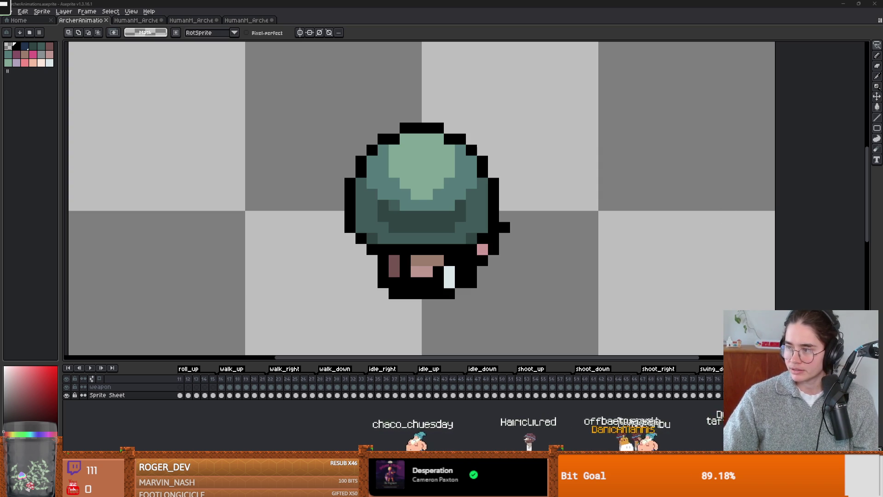
# Change Twitch AutoMod's Smart Detection level to No filtering, then switch back to the archer sprite.
pyautogui.hotkey('alt', 'Tab')
pyautogui.scroll(-5, 371, 282)
pyautogui.scroll(-2, 382, 283)
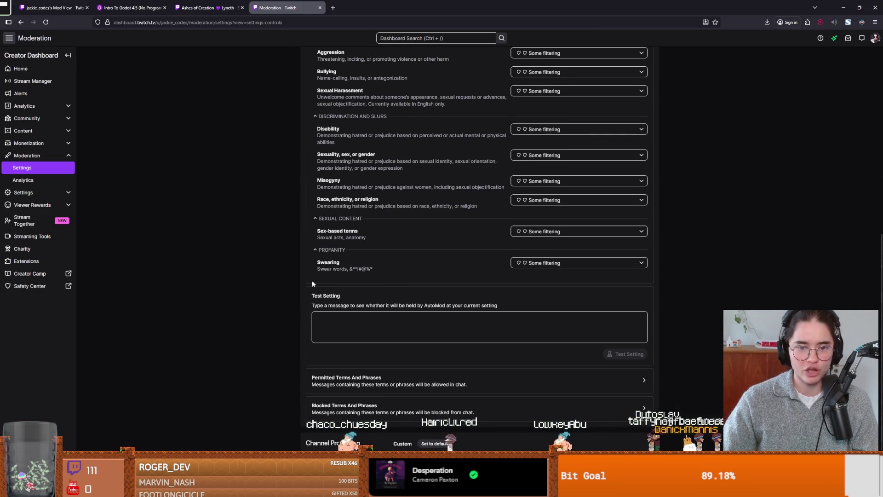
pyautogui.scroll(-1, 304, 281)
pyautogui.scroll(6, 283, 294)
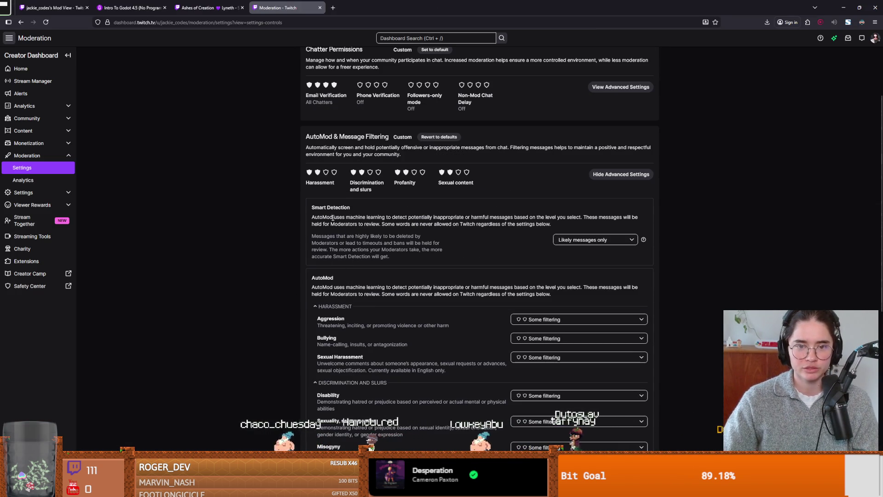
pyautogui.click(575, 240)
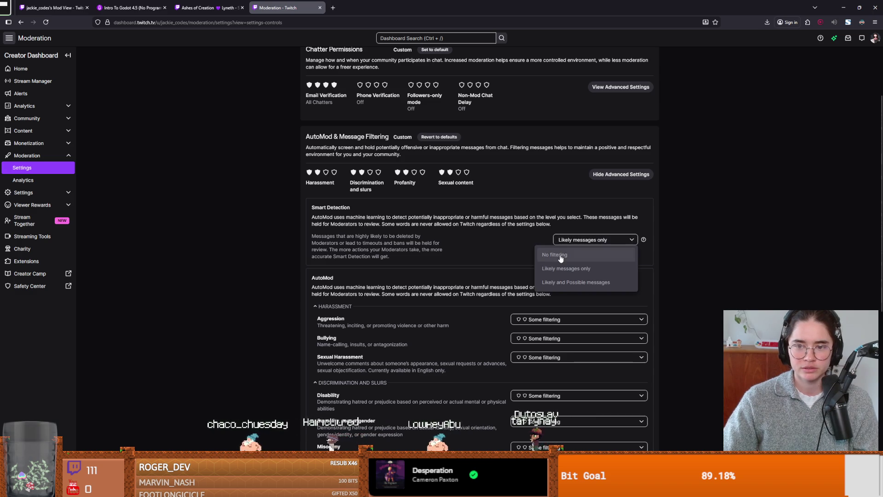
pyautogui.click(566, 255)
pyautogui.hotkey('alt', 'Tab')
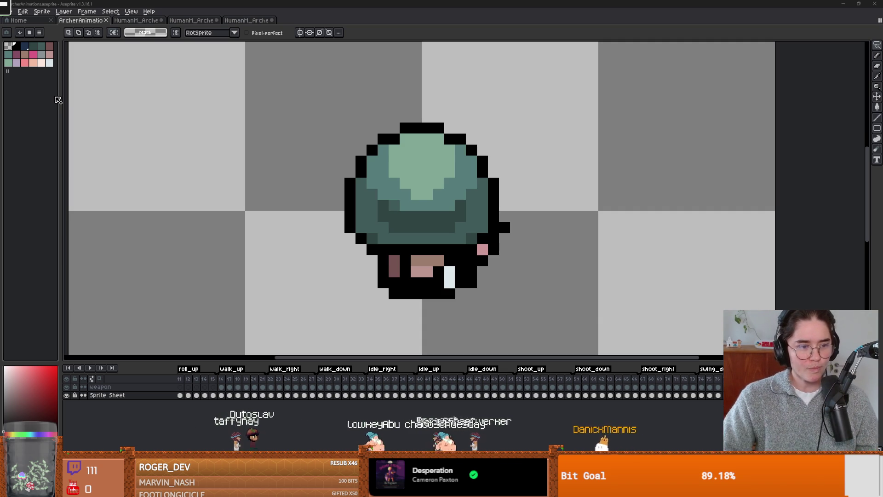
# Select frames 74–76 in the timeline and hide the Weapon layer.
pyautogui.moveTo(233, 216); pyautogui.dragTo(168, 212)
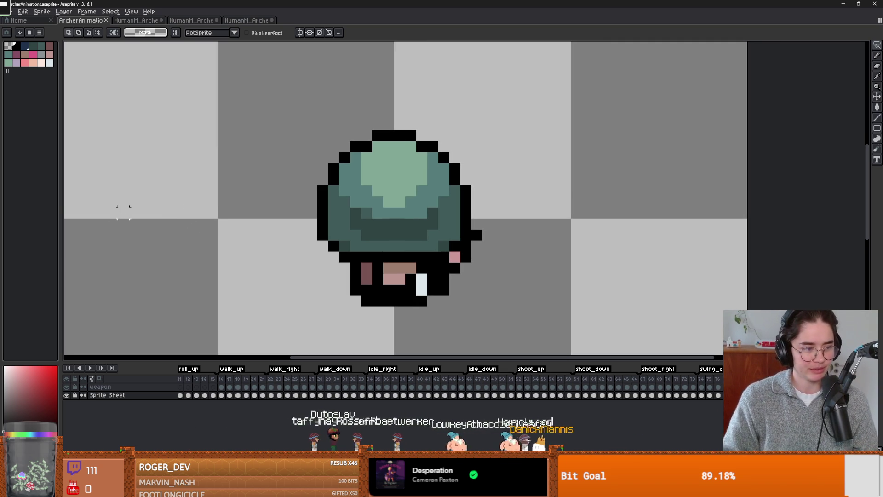
pyautogui.moveTo(278, 212); pyautogui.dragTo(265, 195)
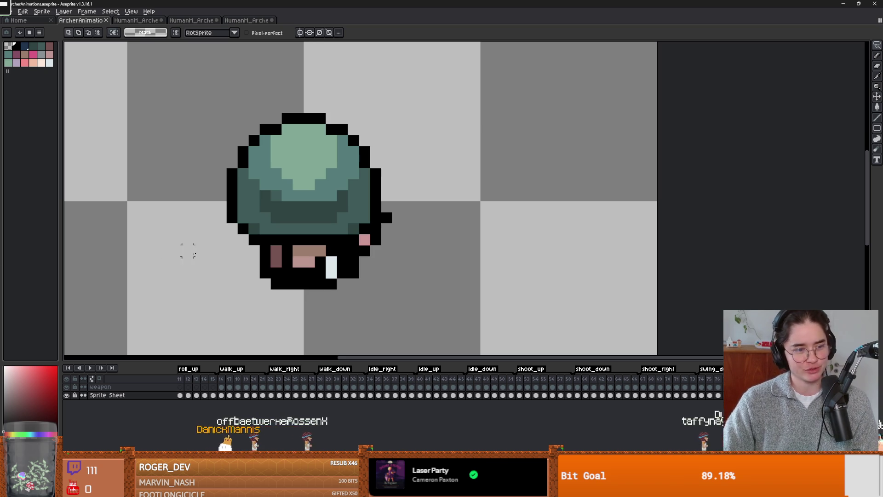
pyautogui.scroll(-1, 244, 227)
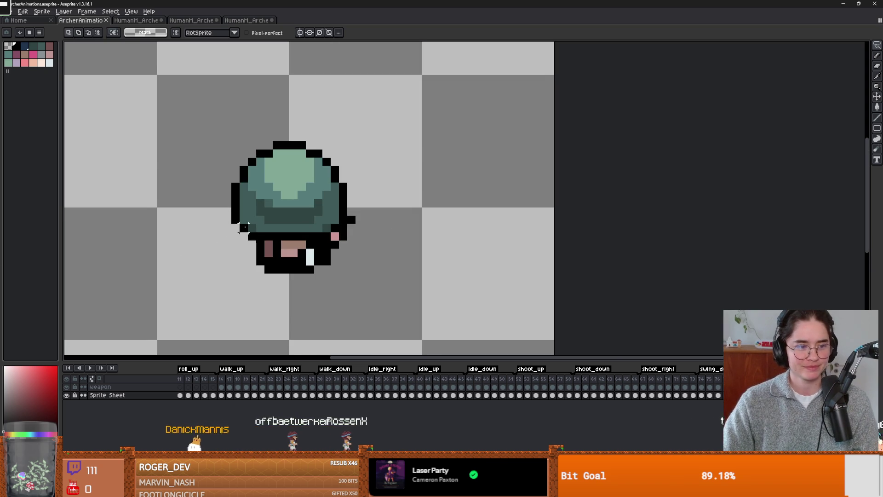
pyautogui.scroll(-1, 184, 224)
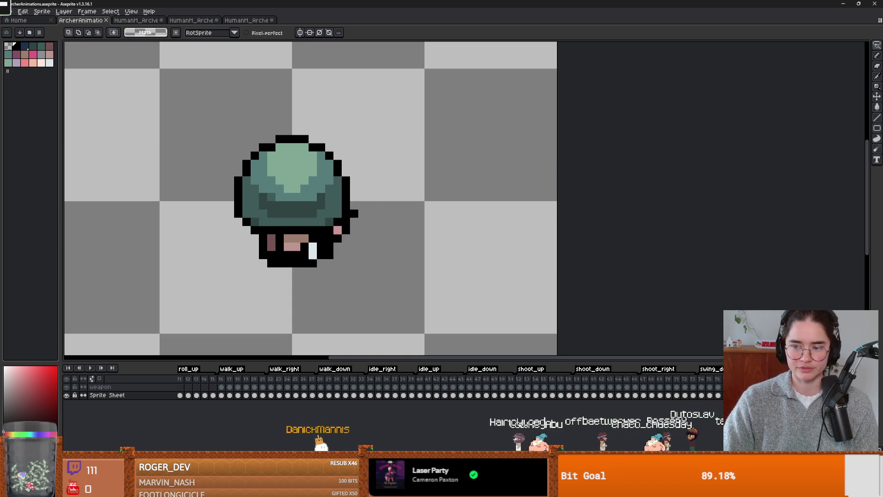
pyautogui.moveTo(707, 382); pyautogui.dragTo(720, 383)
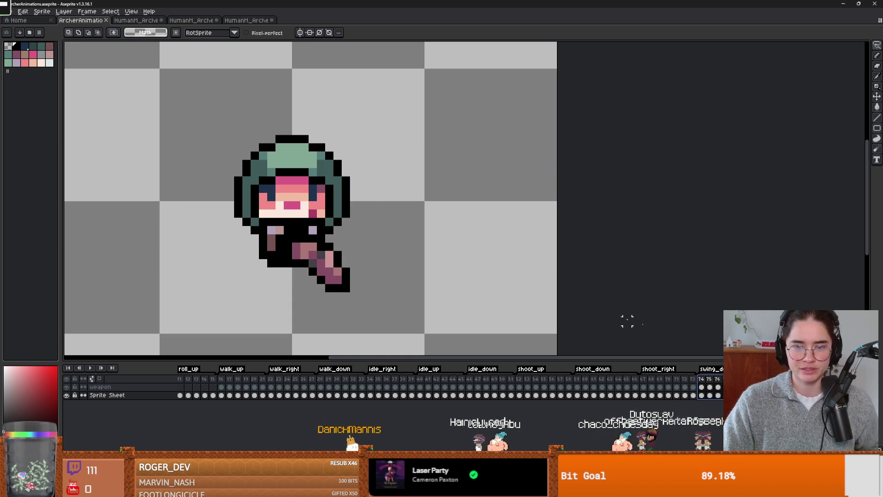
pyautogui.click(67, 390)
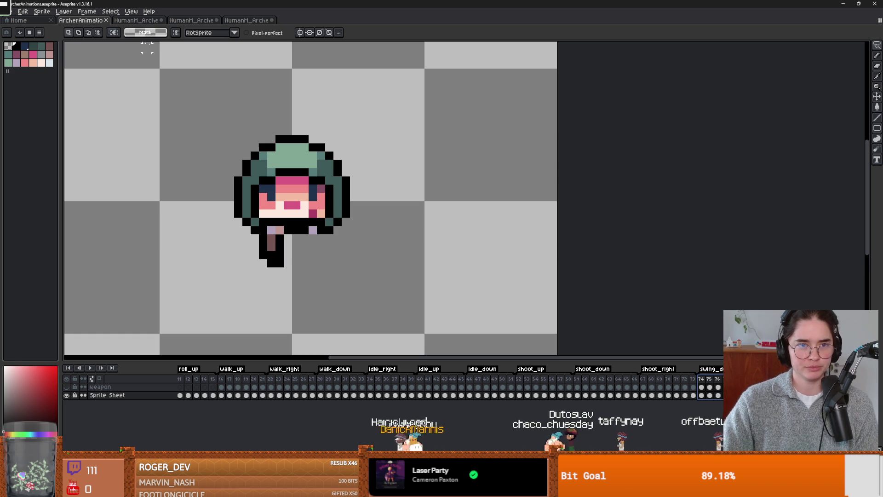
pyautogui.click(10, 11)
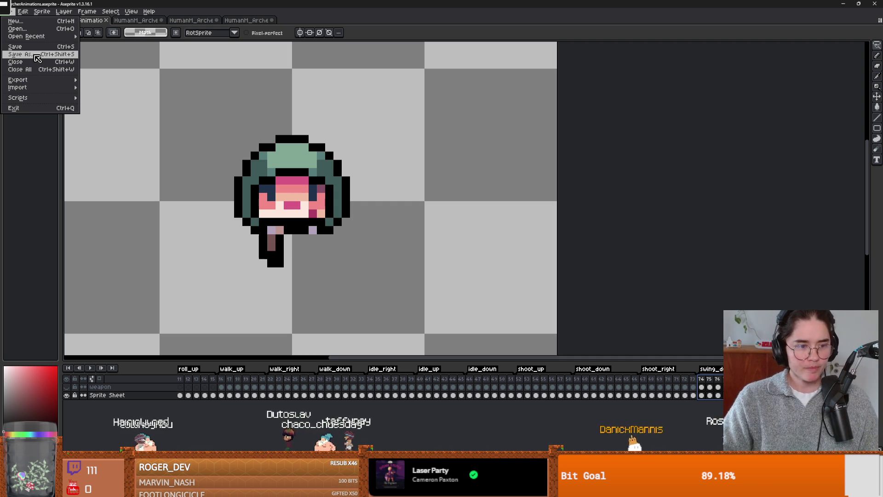
# Recenter the canvas, then play and stop the body-only archer animation to check it.
pyautogui.moveTo(69, 98)
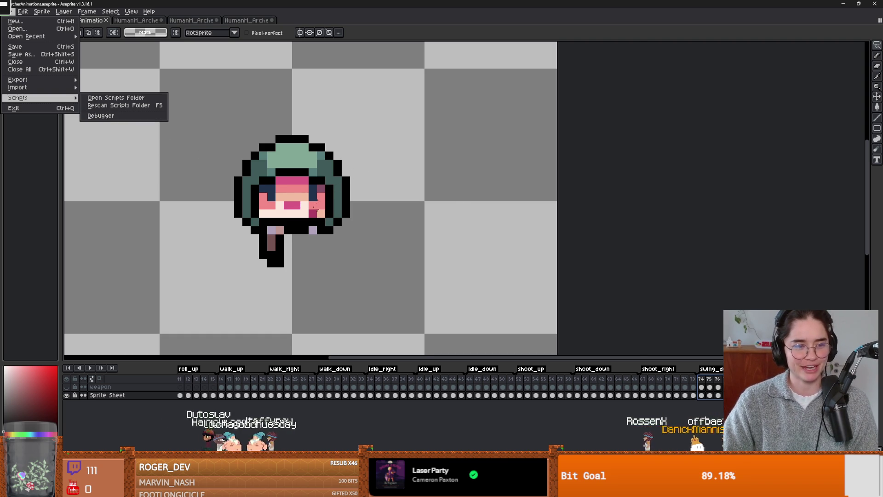
pyautogui.scroll(1, 325, 196)
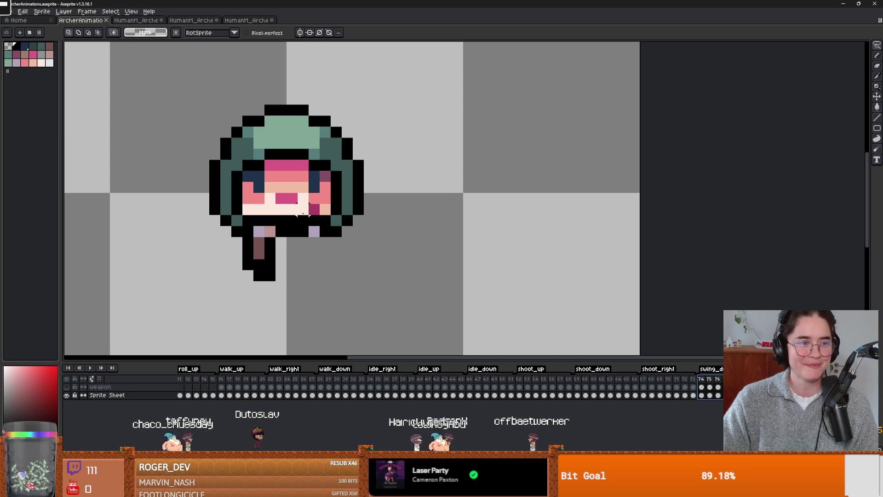
pyautogui.moveTo(314, 208)
pyautogui.mouseDown()
pyautogui.moveTo(339, 194)
pyautogui.moveTo(322, 198)
pyautogui.mouseUp()
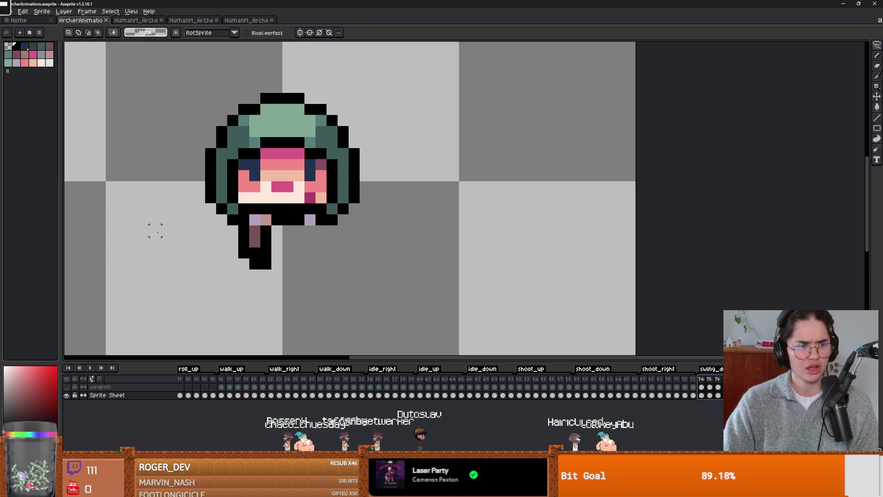
pyautogui.scroll(-2, 200, 241)
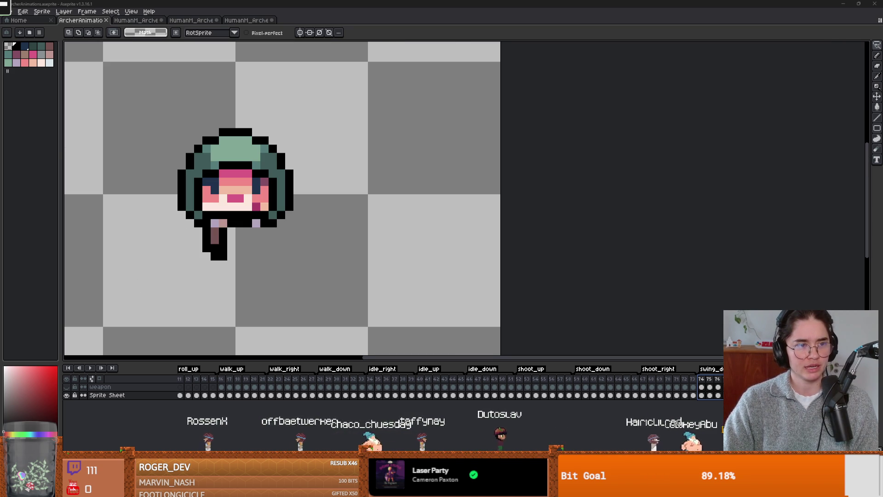
pyautogui.scroll(1, 148, 98)
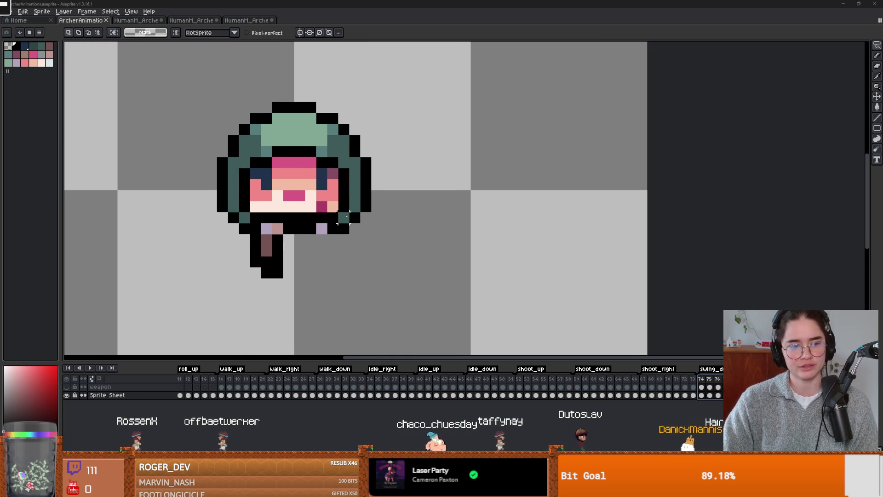
pyautogui.scroll(-2, 345, 219)
pyautogui.scroll(-1, 429, 232)
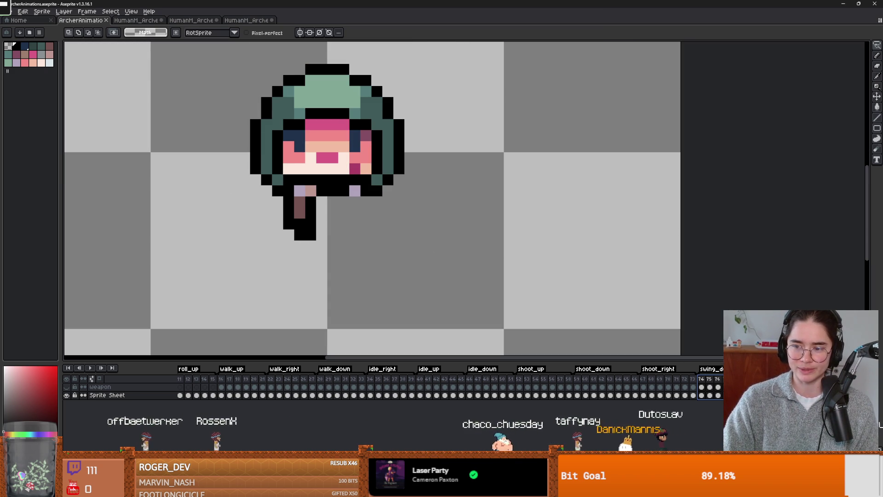
pyautogui.press('Return')
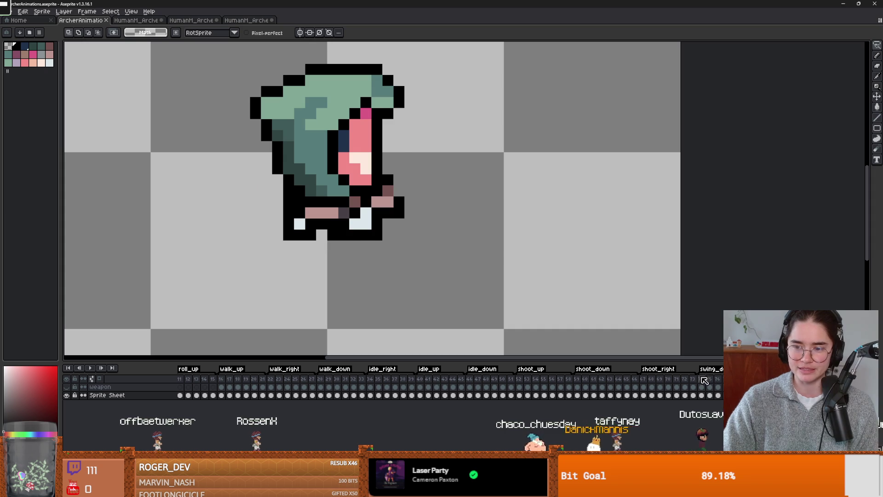
pyautogui.press('Return')
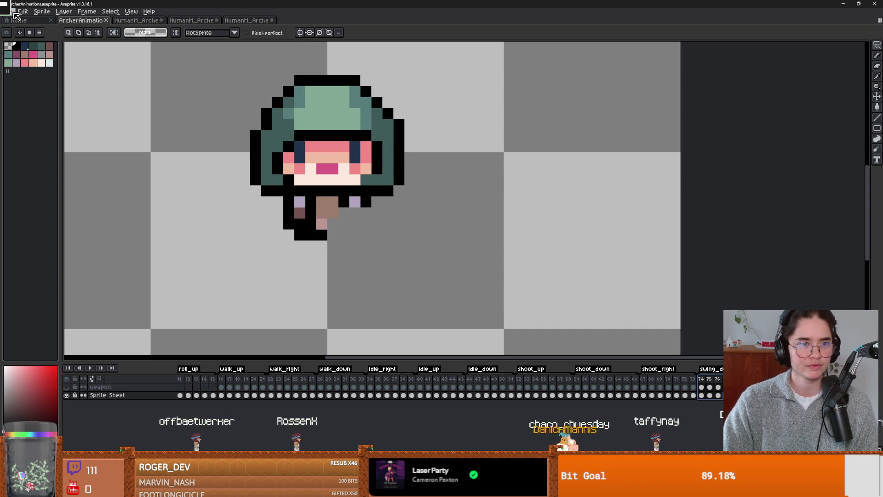
pyautogui.click(13, 15)
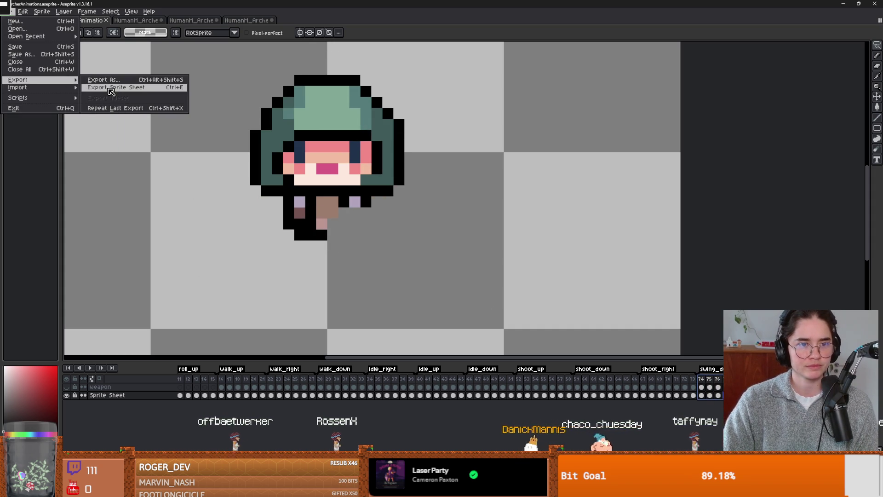
# Export the body frames as a sprite sheet to ArcherSheet.png, confirming the overwrite.
pyautogui.click(110, 90)
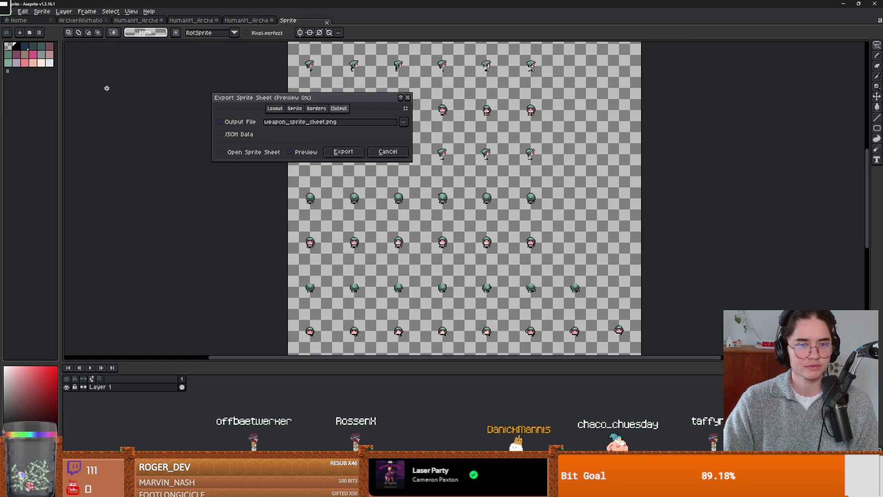
pyautogui.click(404, 123)
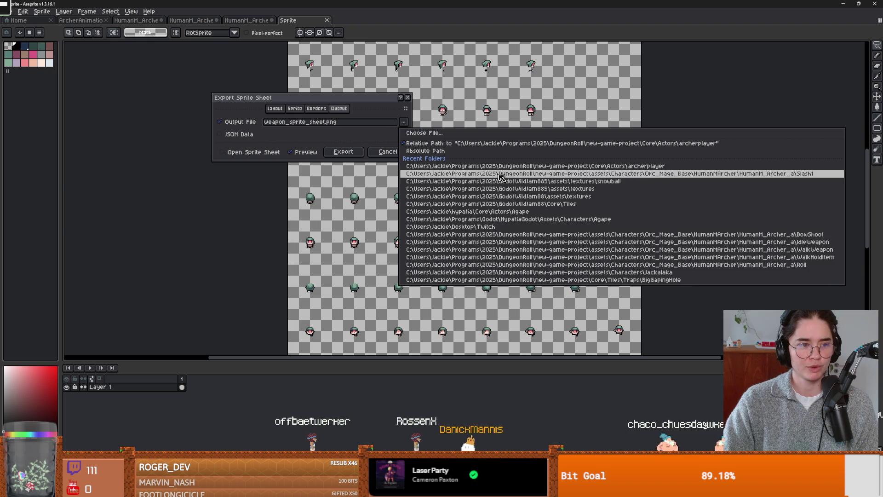
pyautogui.click(481, 133)
pyautogui.click(163, 81)
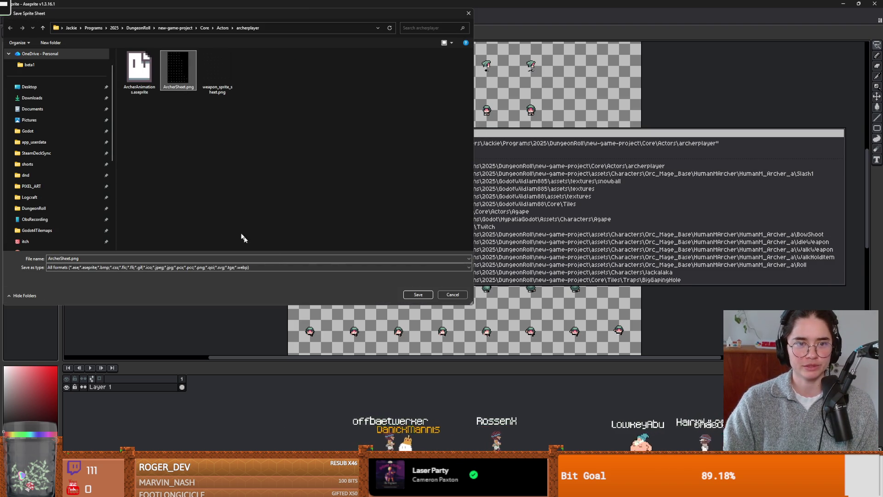
pyautogui.click(418, 296)
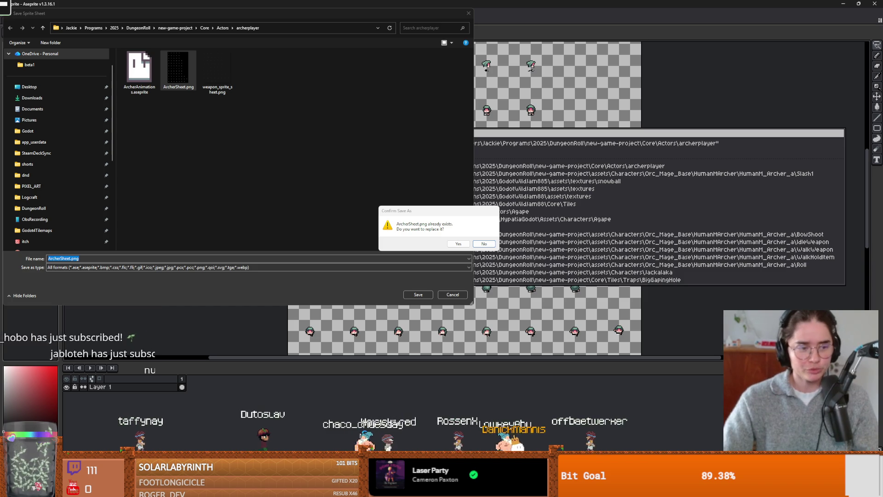
pyautogui.click(458, 243)
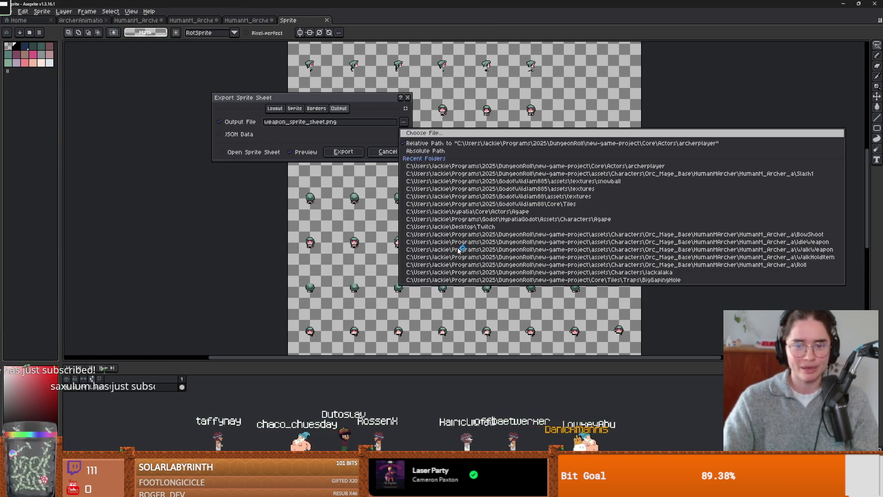
pyautogui.press('Return')
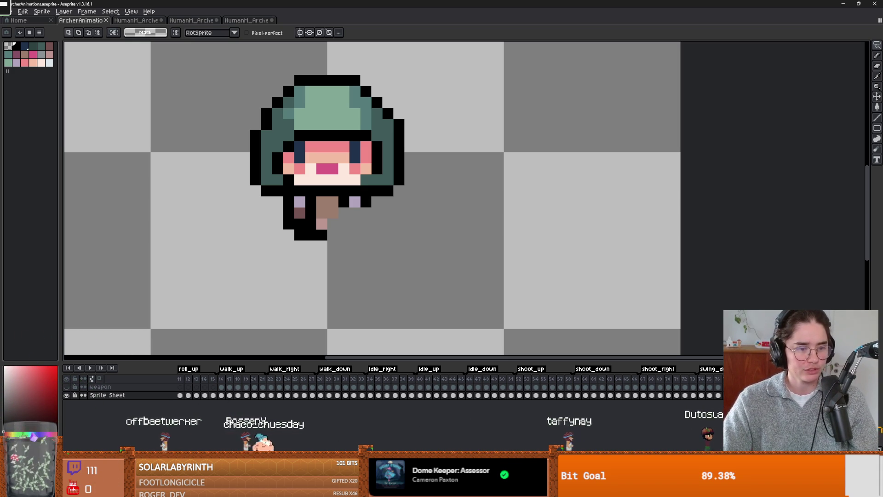
pyautogui.click(458, 276)
pyautogui.click(488, 268)
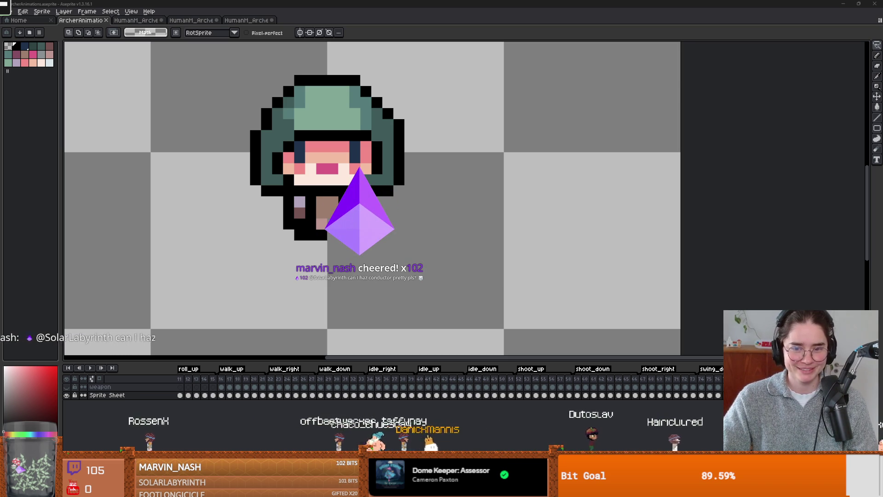
pyautogui.hotkey('alt', 'Tab')
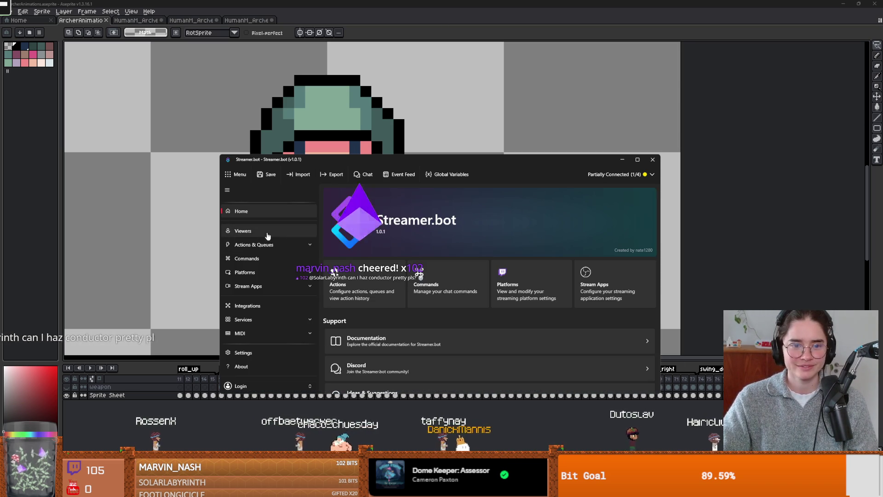
pyautogui.click(643, 177)
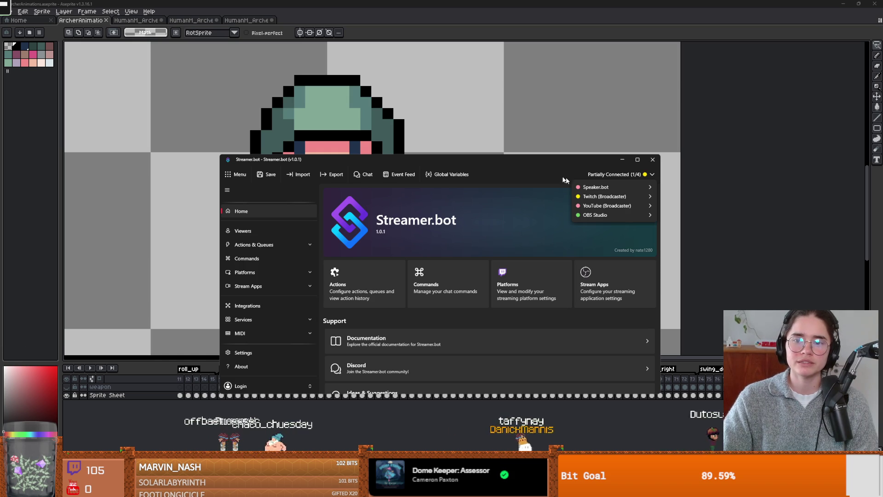
pyautogui.click(279, 235)
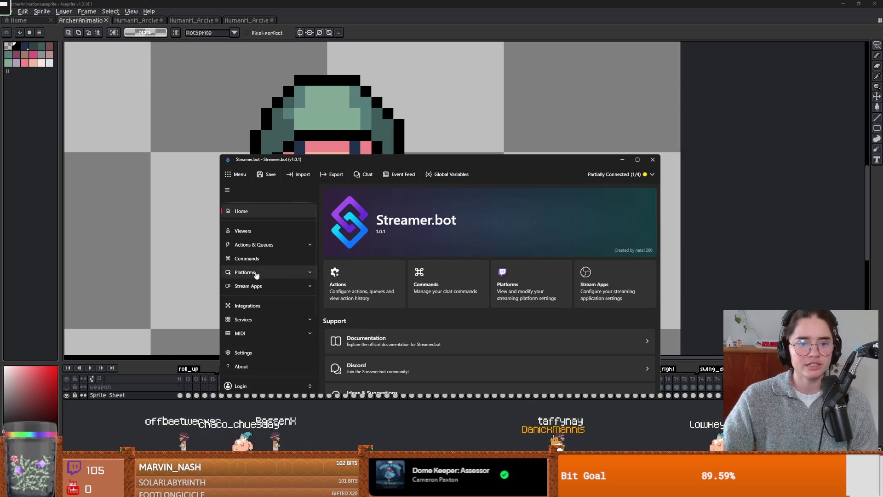
pyautogui.click(253, 232)
pyautogui.click(255, 244)
pyautogui.click(253, 258)
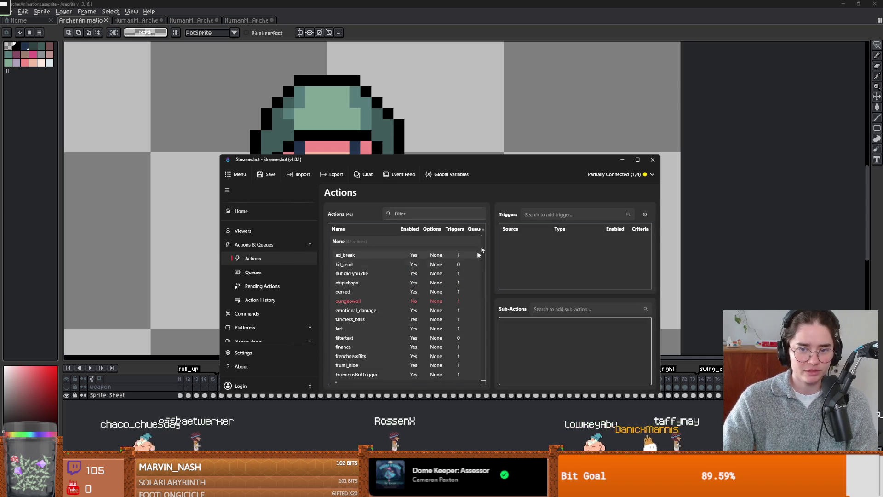
pyautogui.doubleClick(258, 159)
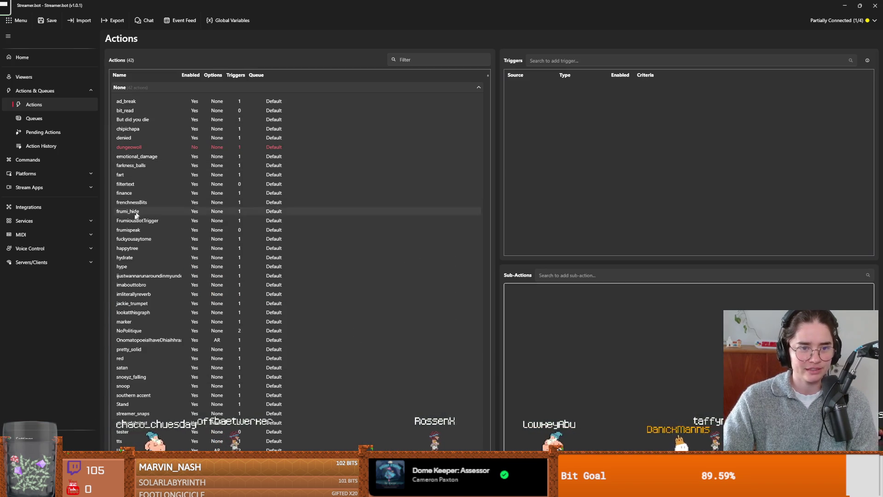
pyautogui.scroll(-1, 170, 299)
pyautogui.scroll(1, 143, 291)
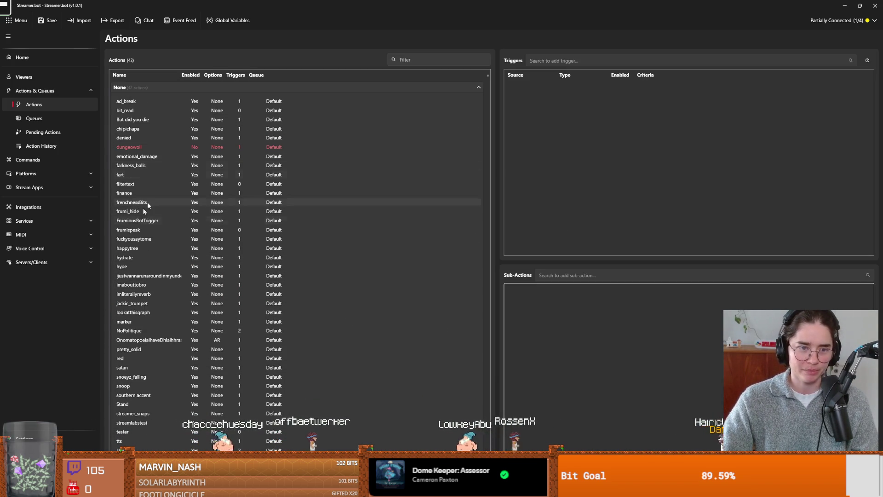
pyautogui.scroll(-1, 147, 340)
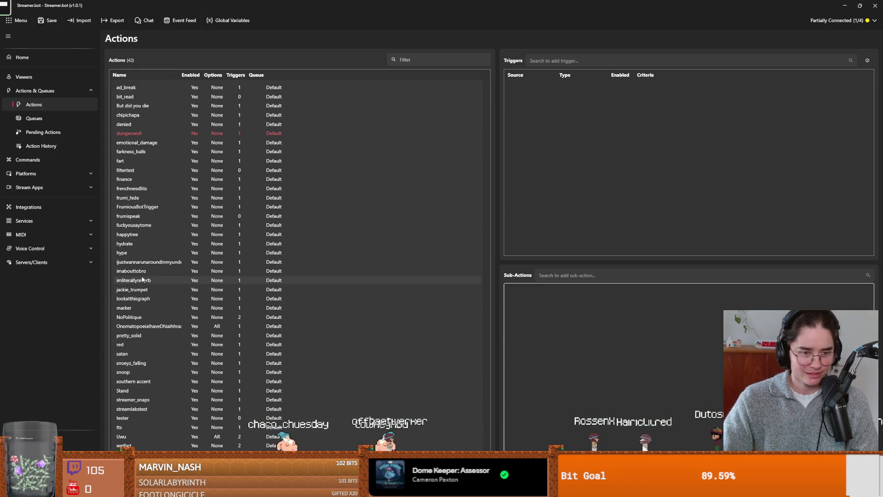
pyautogui.click(143, 262)
pyautogui.rightClick(603, 83)
pyautogui.click(493, 15)
pyautogui.hotkey('alt', 'Tab')
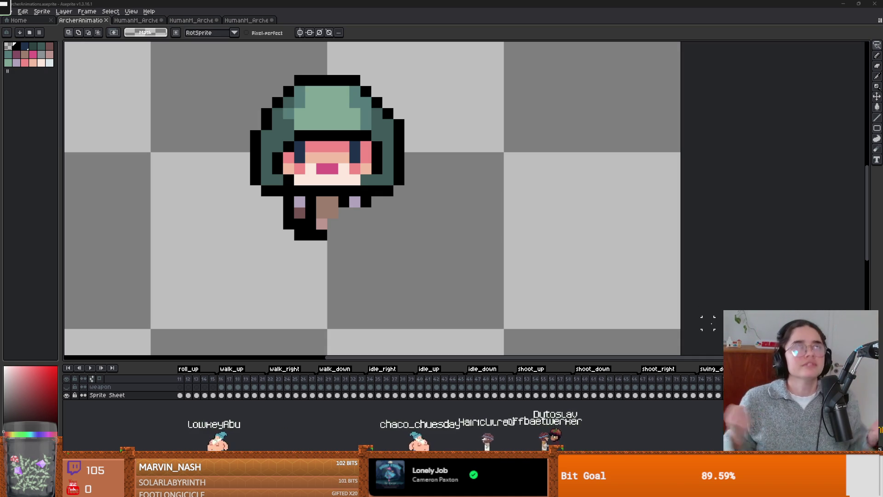
# Hide the Sprite Sheet layer so only the weapon frames remain visible.
pyautogui.hscroll(-3, 396, 263)
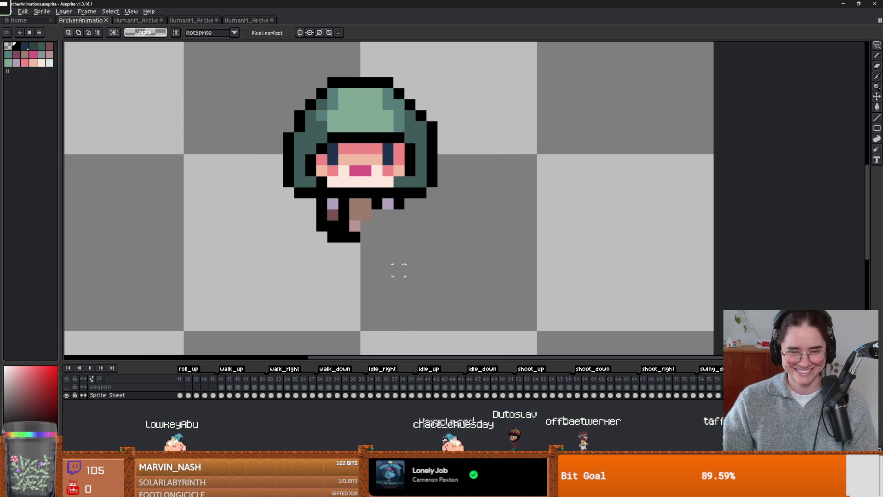
pyautogui.click(66, 395)
pyautogui.scroll(-2, 300, 245)
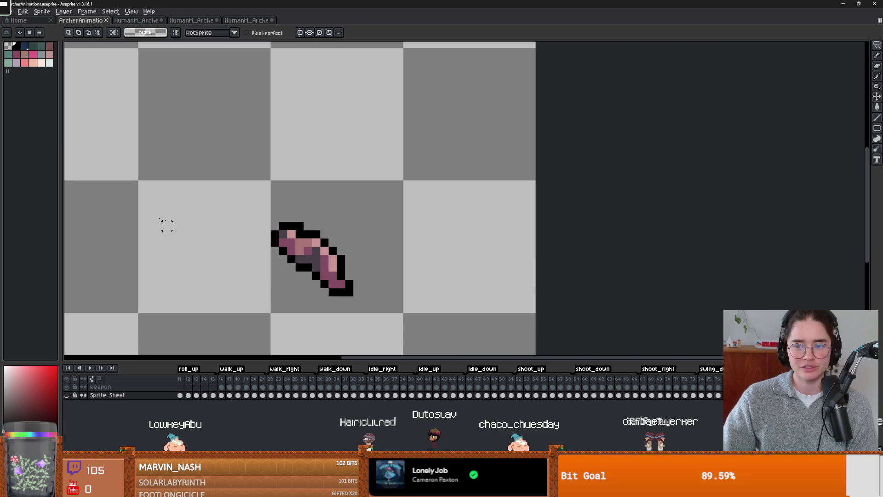
# Export the weapon frames as a sprite sheet over weapon_sprite_sheet.png, confirming the replacement.
pyautogui.click(11, 13)
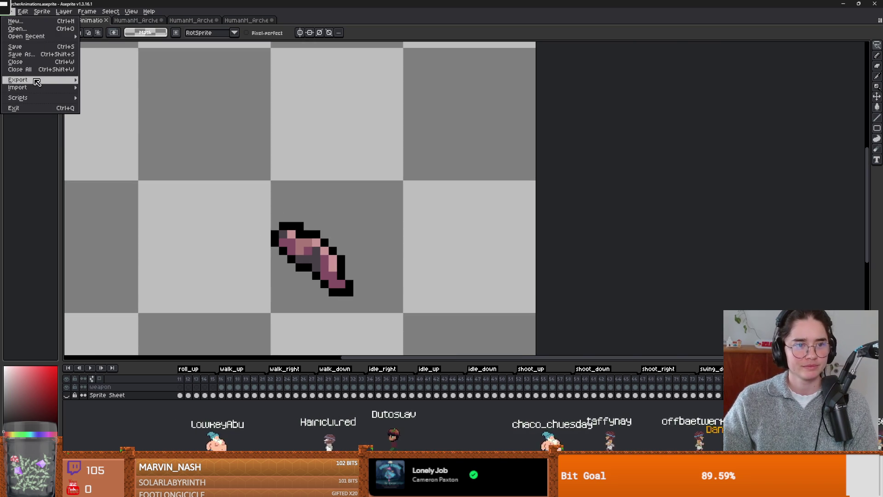
pyautogui.moveTo(55, 80)
pyautogui.click(120, 87)
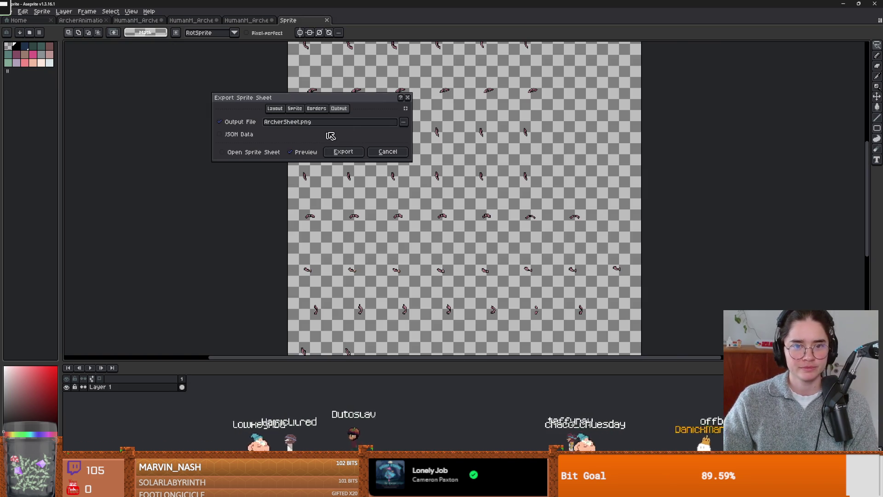
pyautogui.click(404, 122)
pyautogui.click(466, 133)
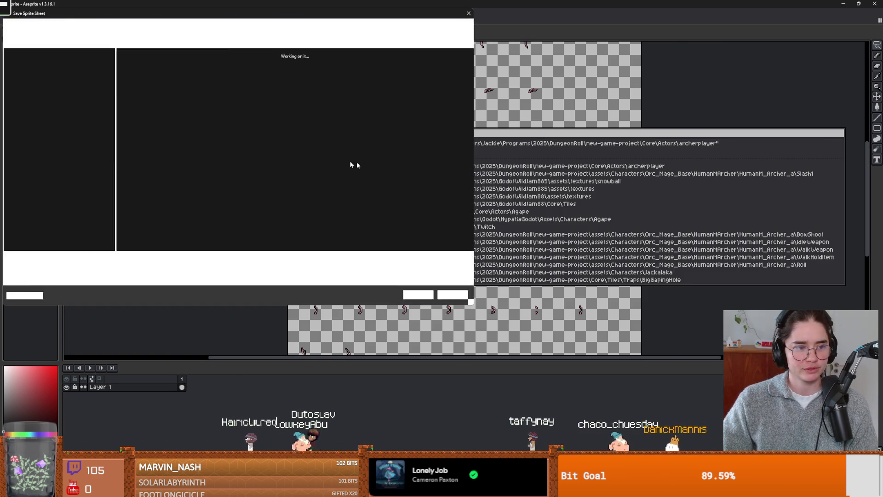
pyautogui.click(217, 73)
pyautogui.click(418, 295)
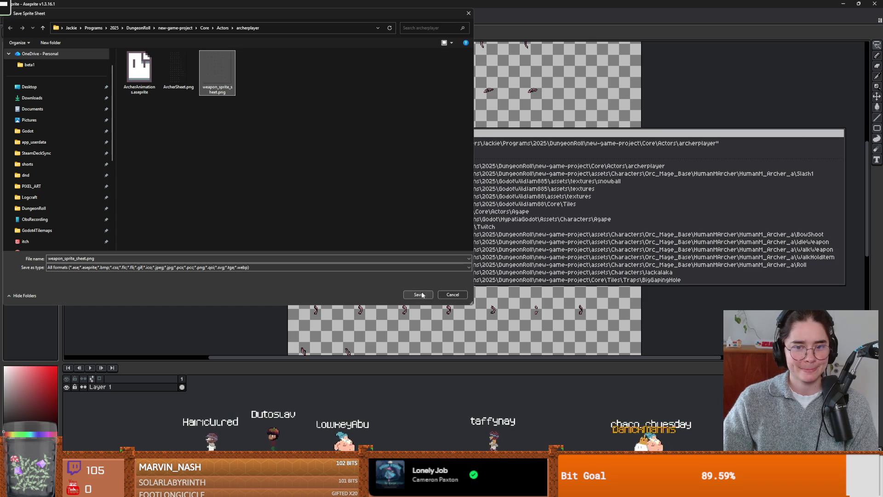
pyautogui.click(464, 245)
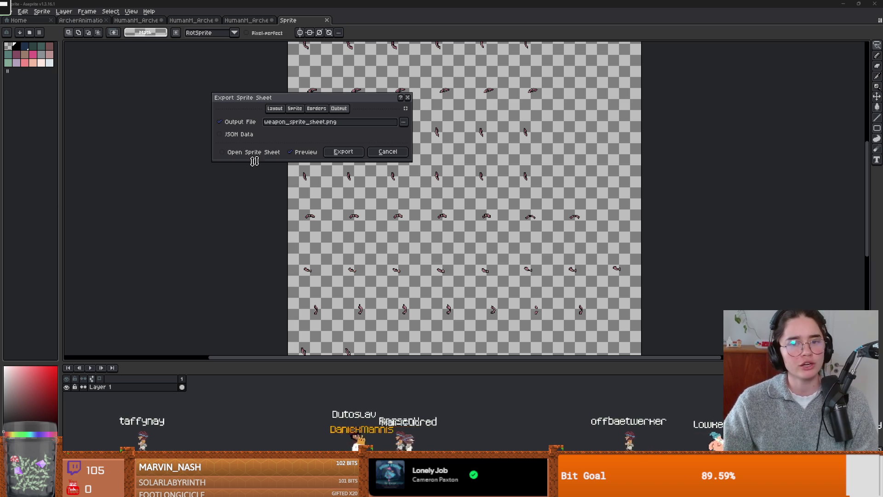
pyautogui.click(370, 153)
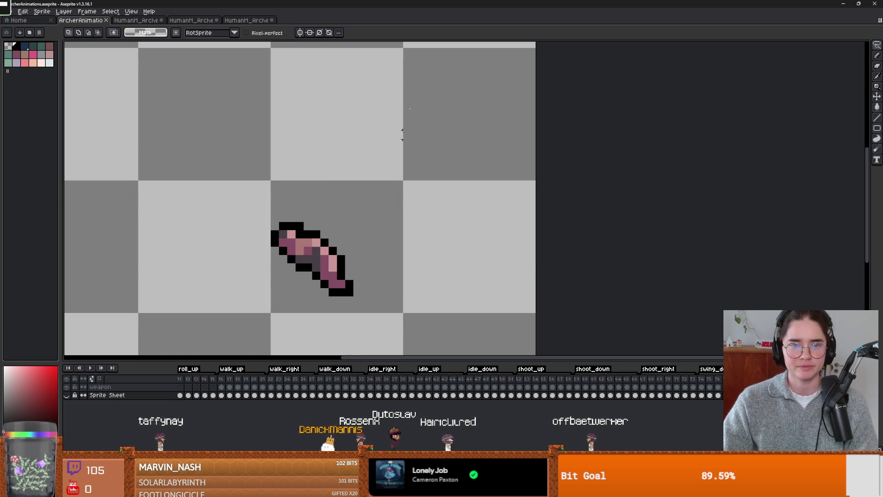
pyautogui.hotkey('alt', 'Tab')
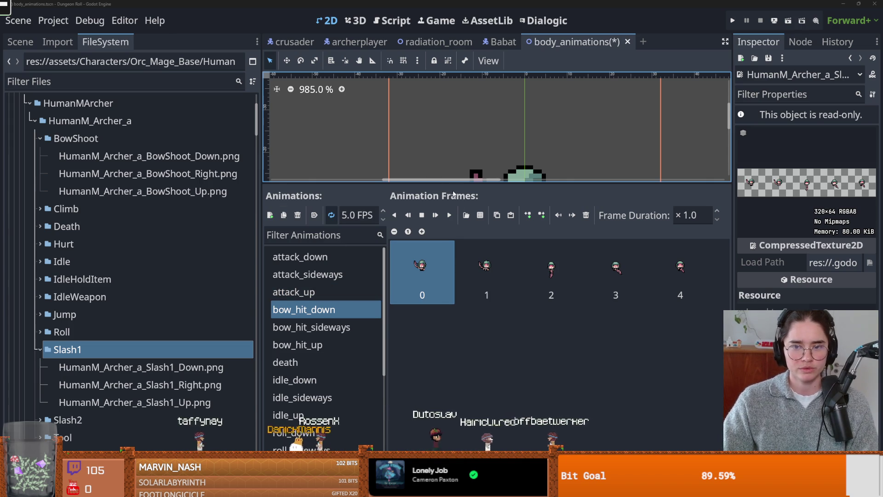
# Enlarge the preview area and delete the three old frames from bow_hit_down.
pyautogui.moveTo(453, 186); pyautogui.dragTo(453, 254)
pyautogui.click(18, 44)
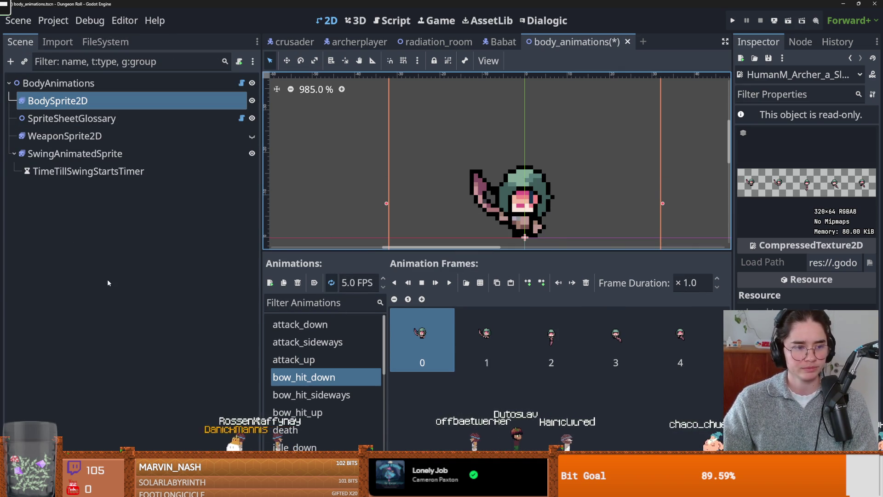
pyautogui.click(586, 282)
pyautogui.click(586, 282)
pyautogui.click(586, 283)
pyautogui.click(586, 282)
pyautogui.click(586, 283)
# Open the frame-loading file picker into the assets folder, then cancel it.
pyautogui.click(495, 283)
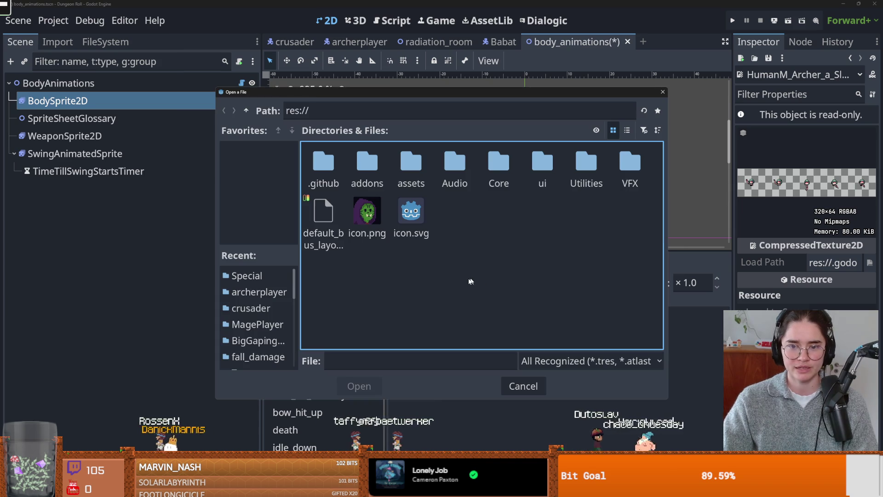
pyautogui.doubleClick(409, 164)
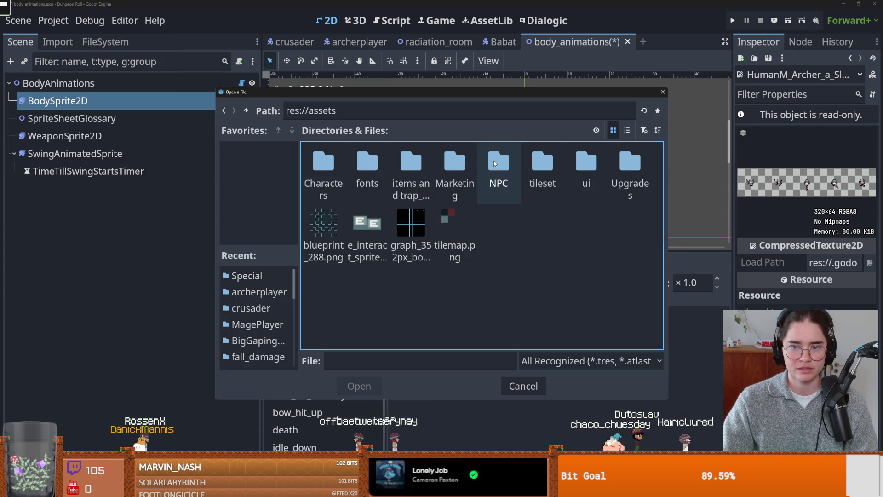
pyautogui.click(661, 93)
# Filter the FileSystem panel by 'arc' and select archer_bow_hit.gd.
pyautogui.click(96, 43)
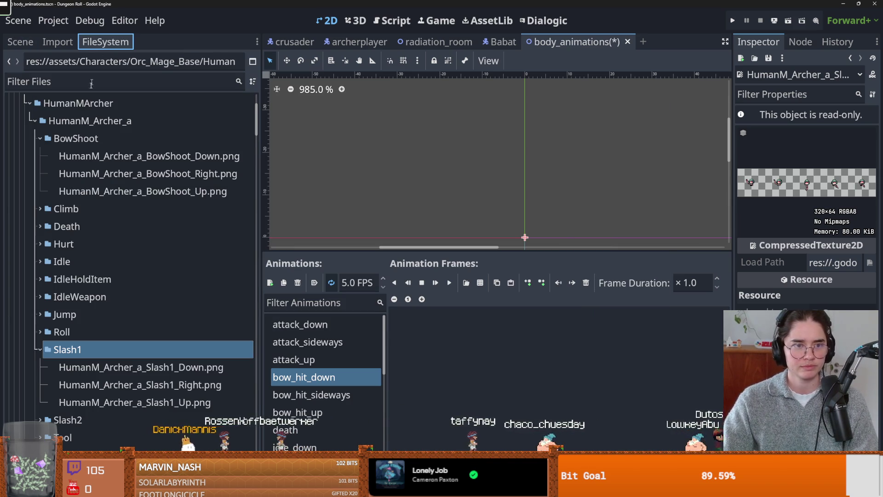
pyautogui.moveTo(255, 131); pyautogui.dragTo(261, 483)
pyautogui.click(78, 83)
pyautogui.write('arc')
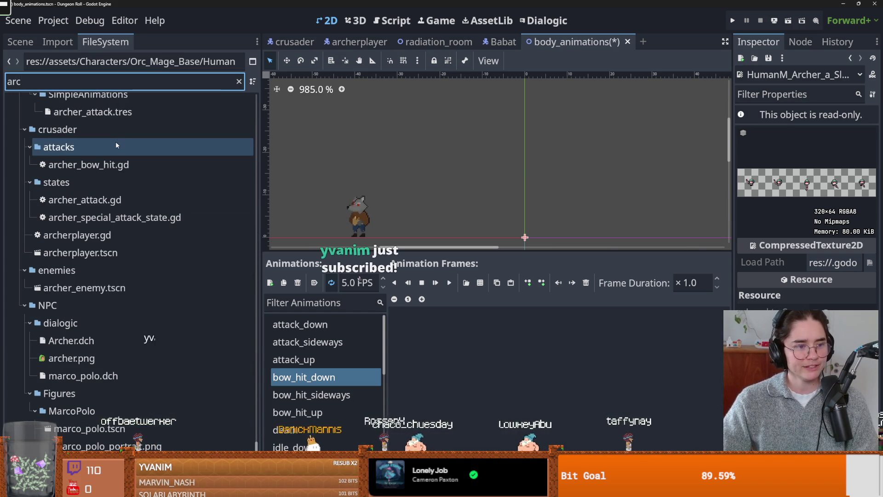
pyautogui.click(50, 161)
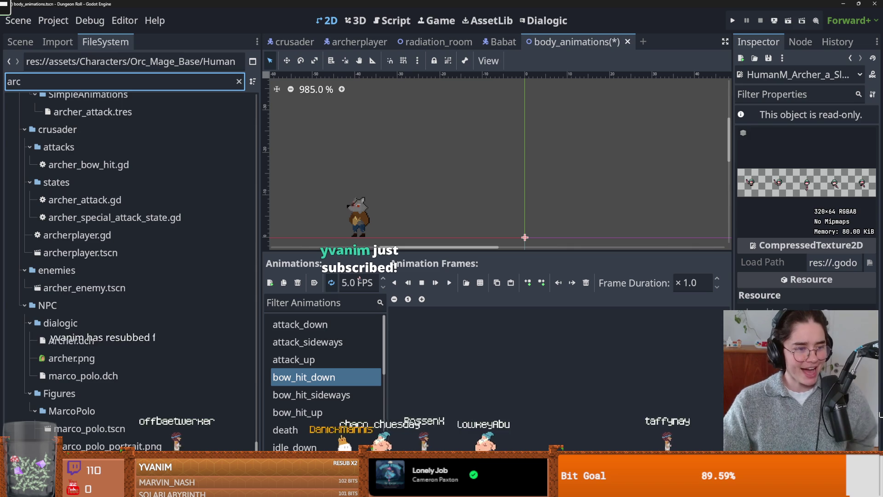
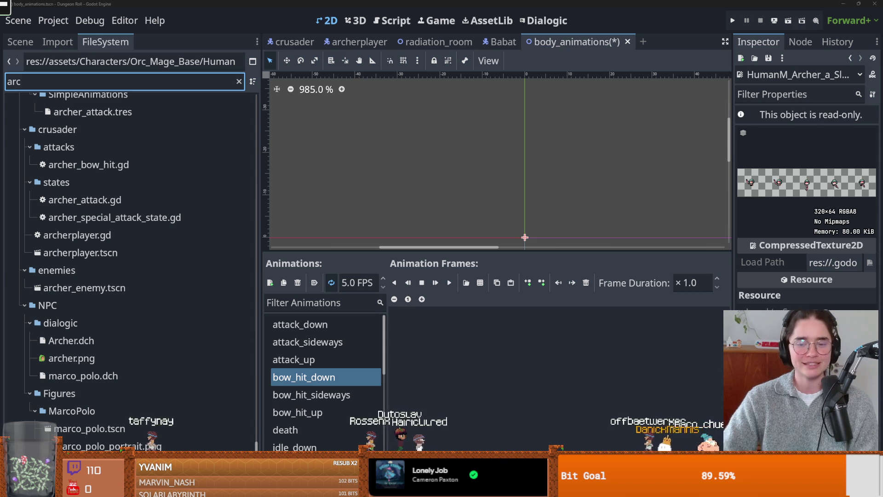
# Filter the FileSystem dock for archer files and scroll through the results.
pyautogui.click(480, 283)
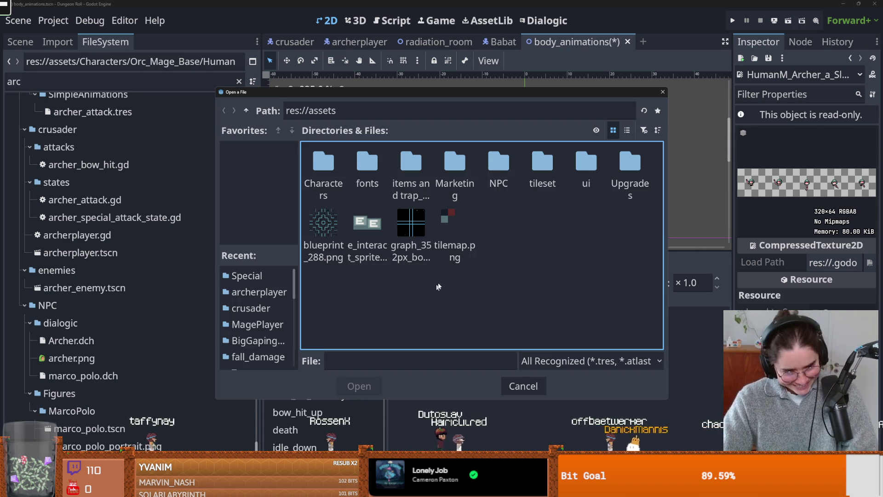
pyautogui.click(661, 92)
pyautogui.click(49, 82)
pyautogui.write('h')
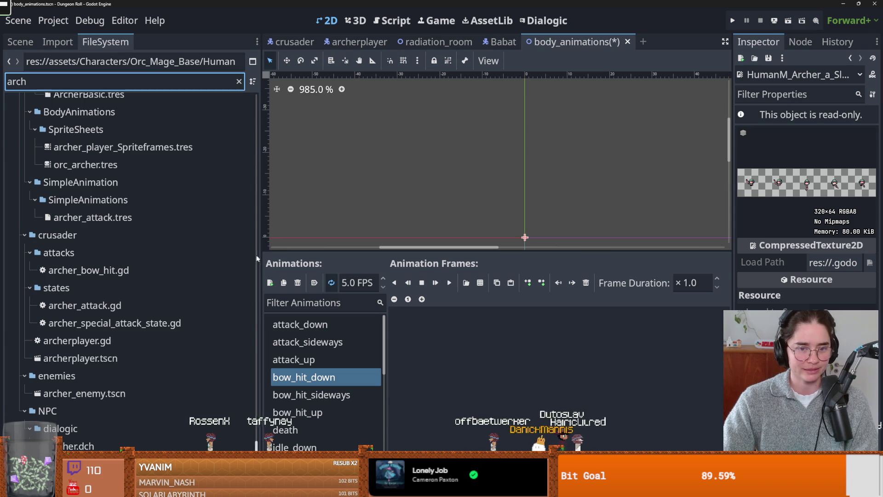
pyautogui.scroll(-10, 257, 258)
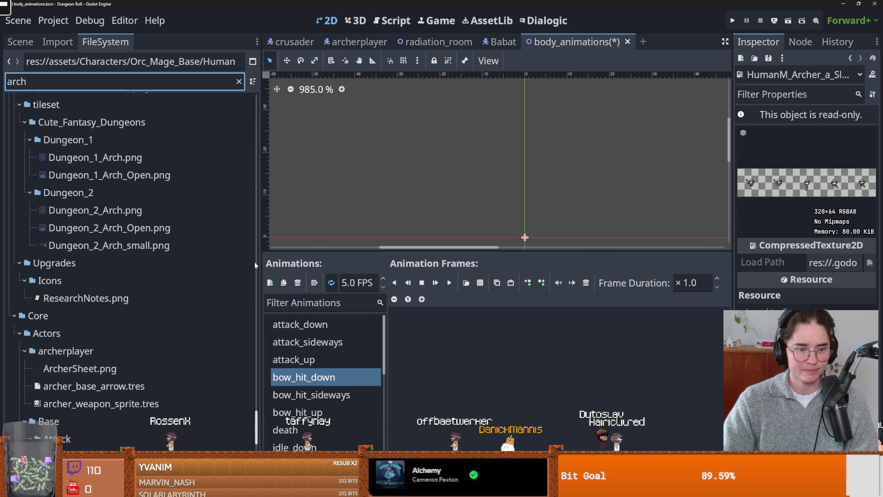
pyautogui.scroll(-8, 254, 447)
pyautogui.moveTo(255, 446)
pyautogui.mouseDown()
pyautogui.moveTo(259, 385)
pyautogui.moveTo(263, 432)
pyautogui.mouseUp()
pyautogui.scroll(-3, 135, 360)
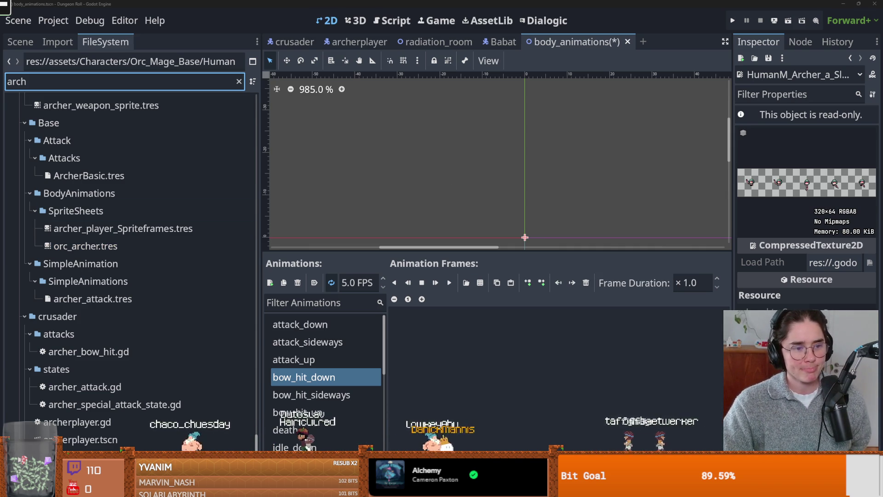
# Select ArcherSheet.png in Core/Actors/archerplayer to show its details in the Inspector.
pyautogui.click(253, 210)
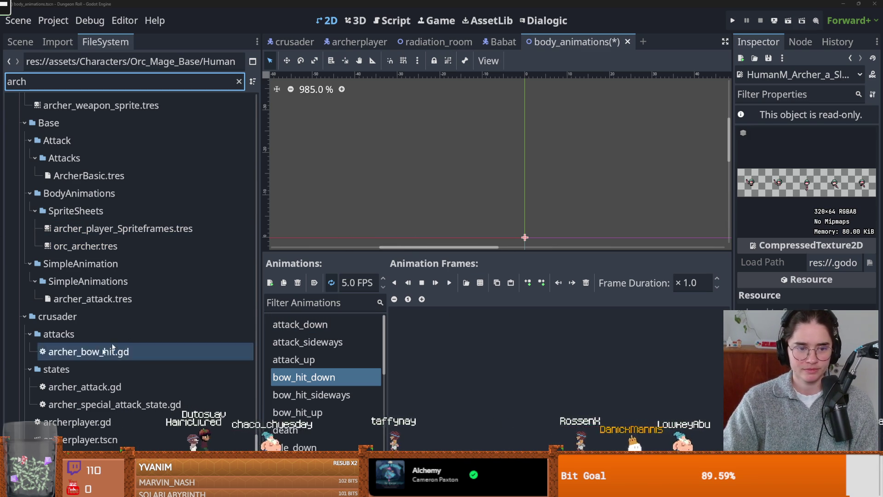
pyautogui.click(94, 286)
pyautogui.scroll(-2, 124, 326)
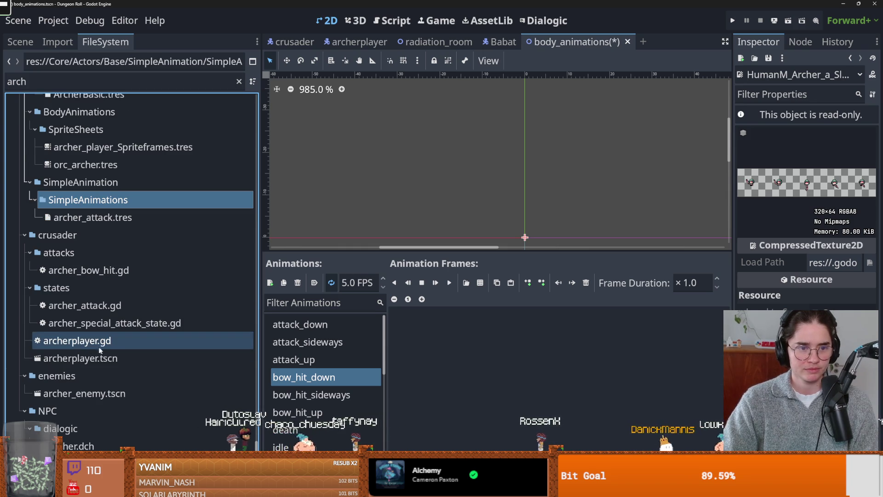
pyautogui.scroll(4, 137, 373)
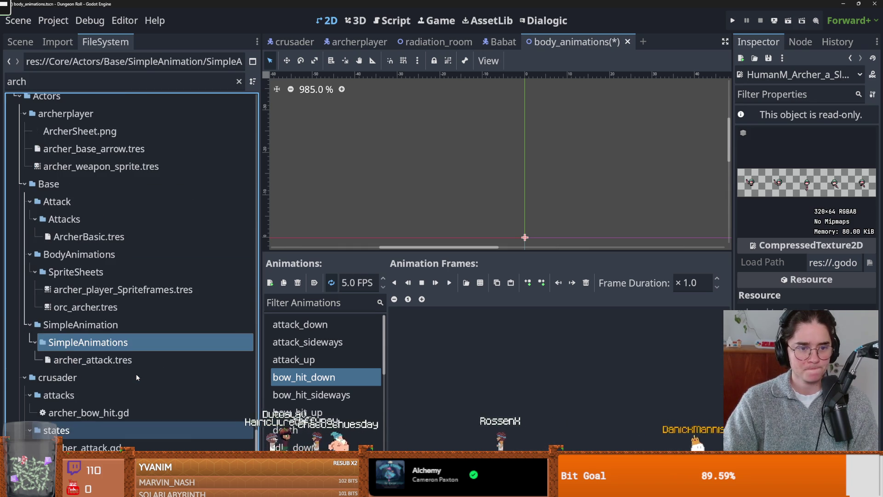
pyautogui.scroll(3, 128, 379)
pyautogui.click(86, 275)
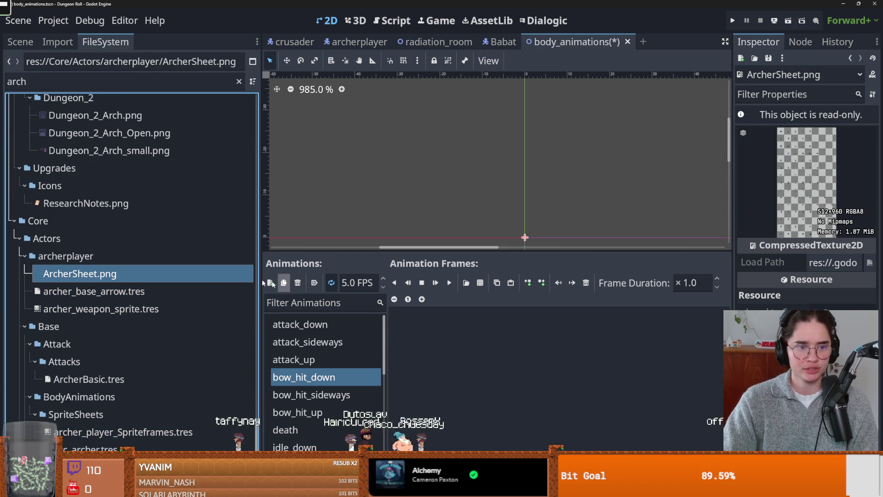
# Load res://Core/Actors/archerplayer/ArcherSheet.png as the sprite sheet for new frames.
pyautogui.click(481, 283)
pyautogui.click(247, 111)
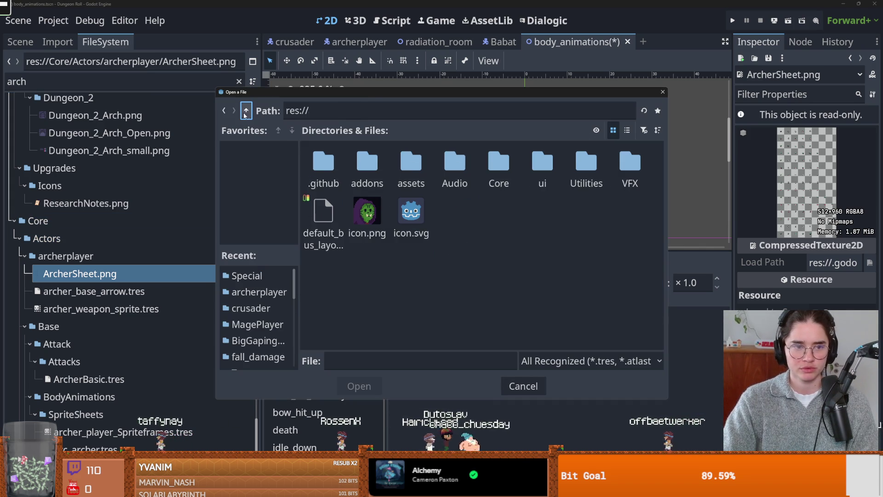
pyautogui.doubleClick(506, 172)
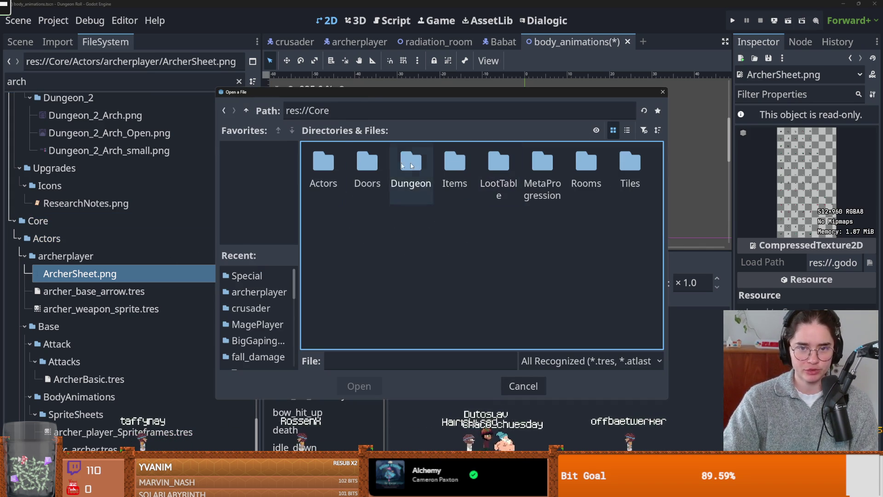
pyautogui.doubleClick(317, 165)
pyautogui.doubleClick(312, 165)
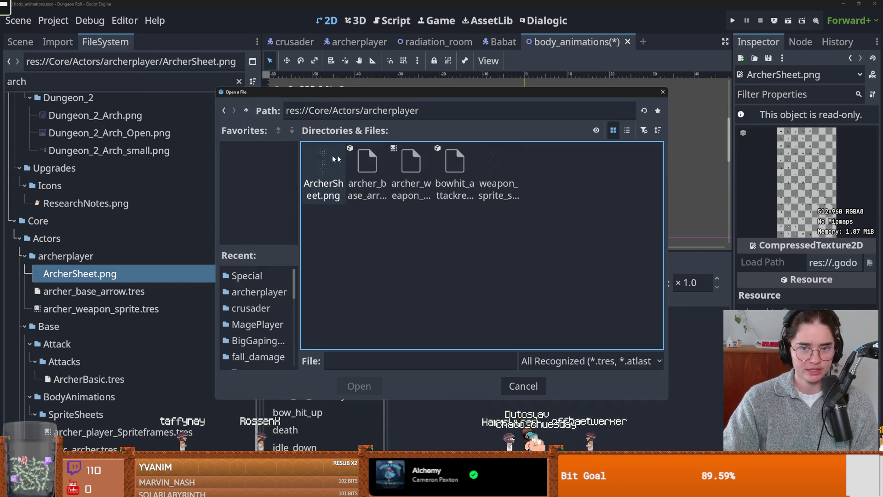
pyautogui.doubleClick(318, 158)
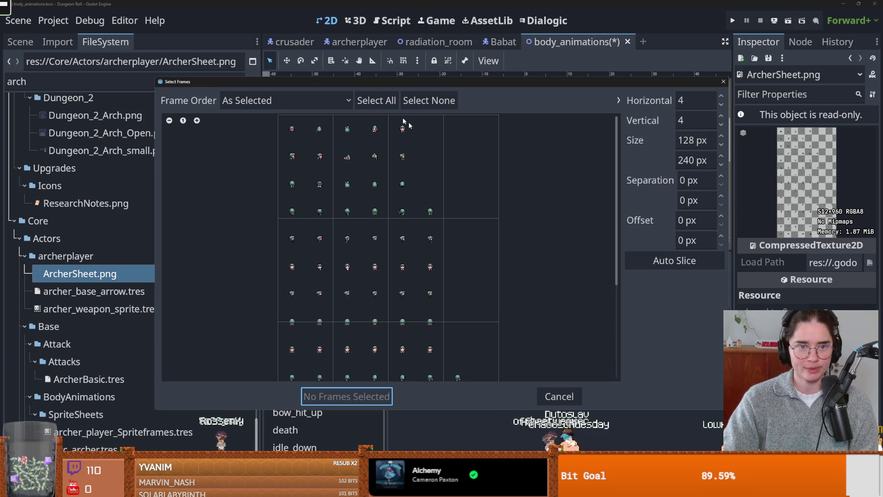
# Auto-slice the sheet and set Vertical to 15, giving 64×64 px frames.
pyautogui.click(675, 263)
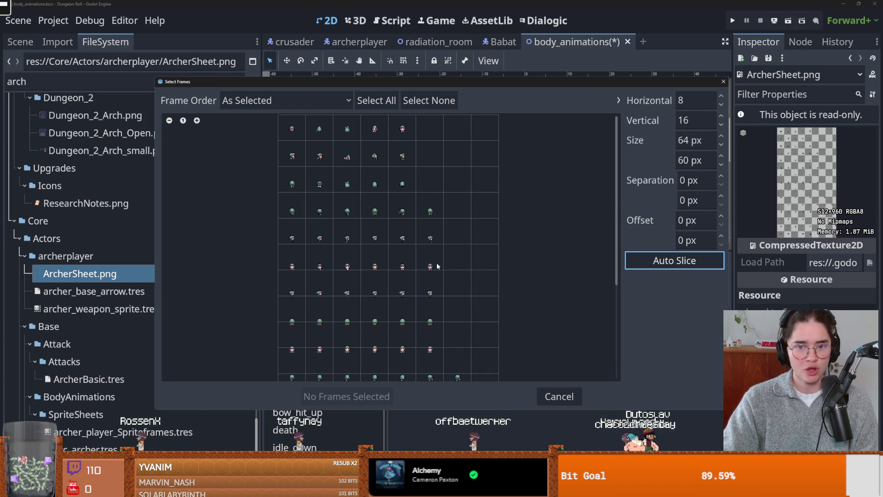
pyautogui.scroll(-2, 400, 224)
pyautogui.scroll(1, 387, 243)
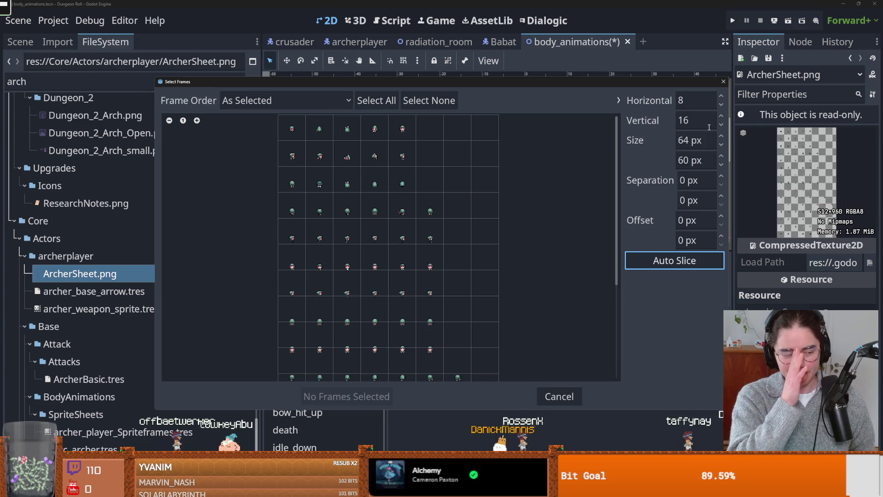
pyautogui.click(720, 115)
pyautogui.scroll(-5, 451, 161)
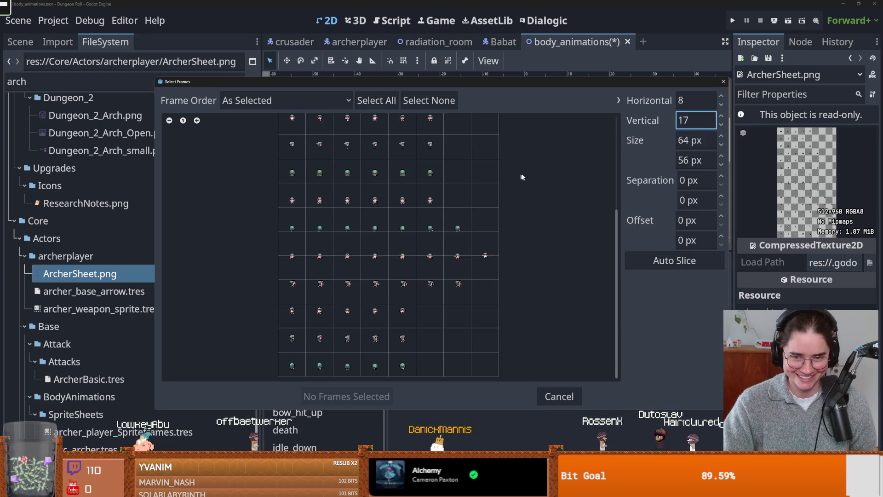
pyautogui.click(721, 125)
pyautogui.click(722, 125)
pyautogui.scroll(-1, 504, 149)
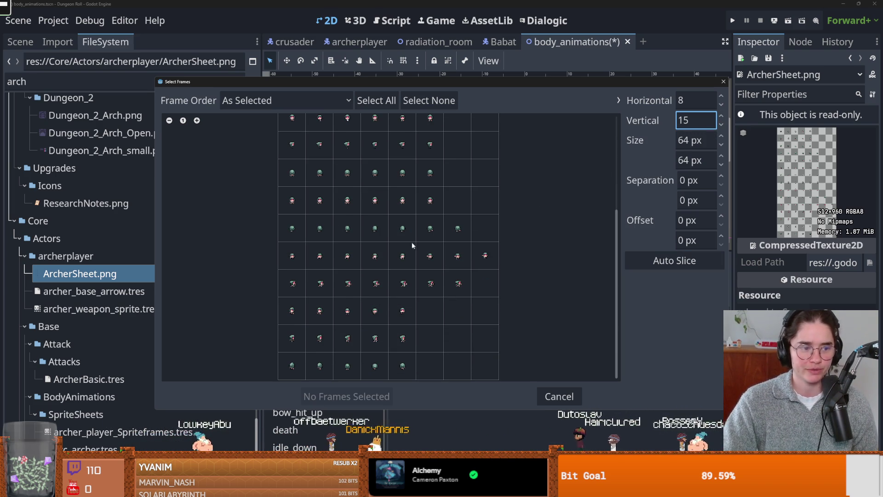
pyautogui.scroll(5, 374, 240)
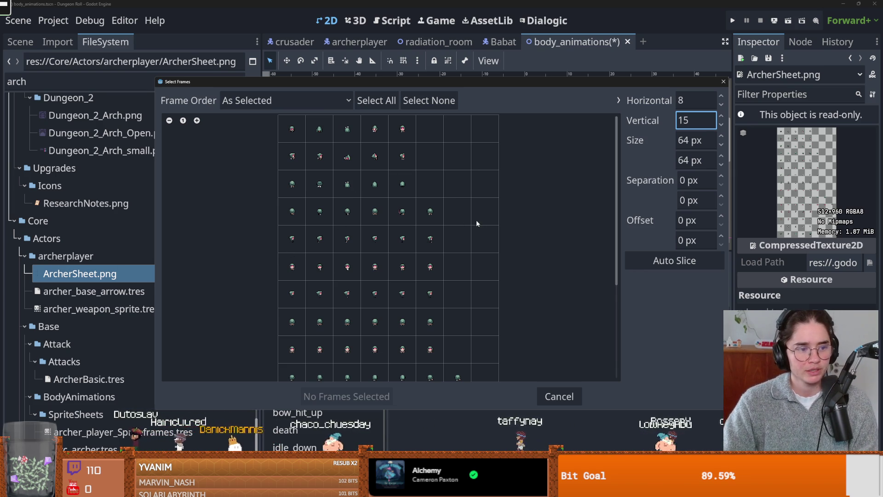
pyautogui.moveTo(613, 199); pyautogui.dragTo(609, 308)
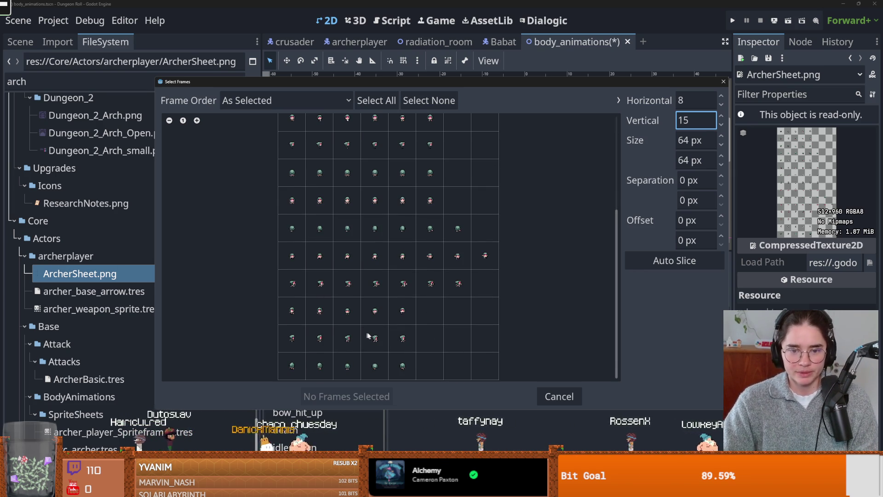
# Add the five fourth-row frames to bow_hit_down and preview the animation.
pyautogui.click(197, 120)
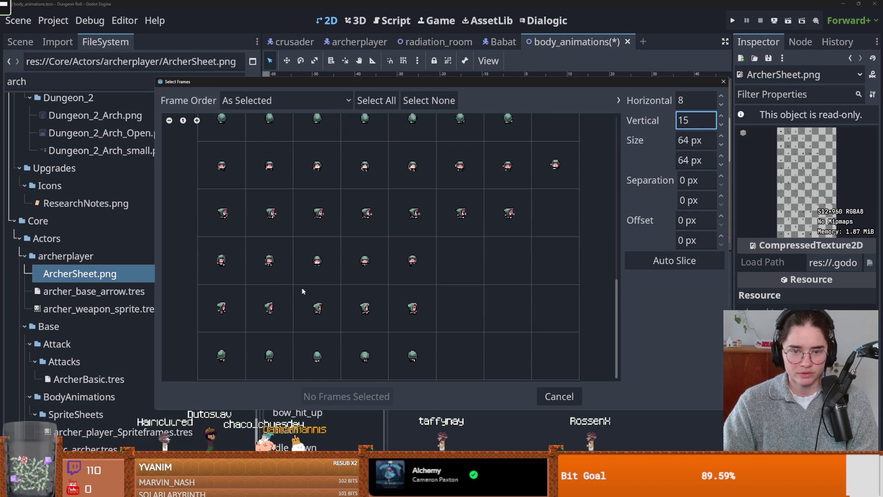
pyautogui.moveTo(226, 264); pyautogui.dragTo(413, 262)
pyautogui.click(353, 392)
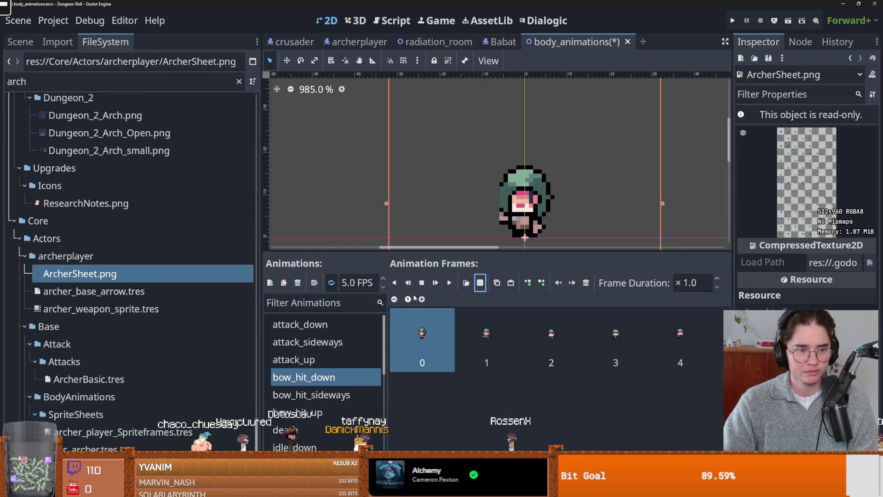
pyautogui.click(450, 283)
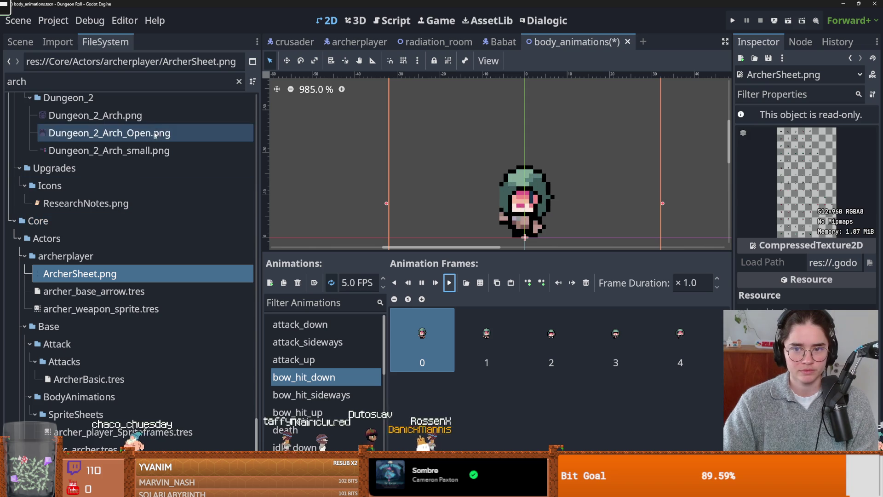
# Replace bow_hit_sideways frames with the five fifth-row frames of ArcherSheet.png.
pyautogui.click(15, 45)
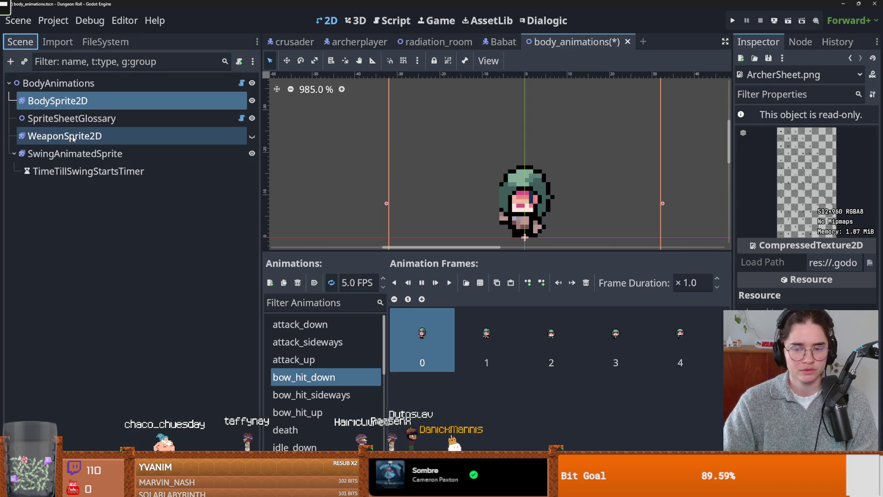
pyautogui.click(320, 397)
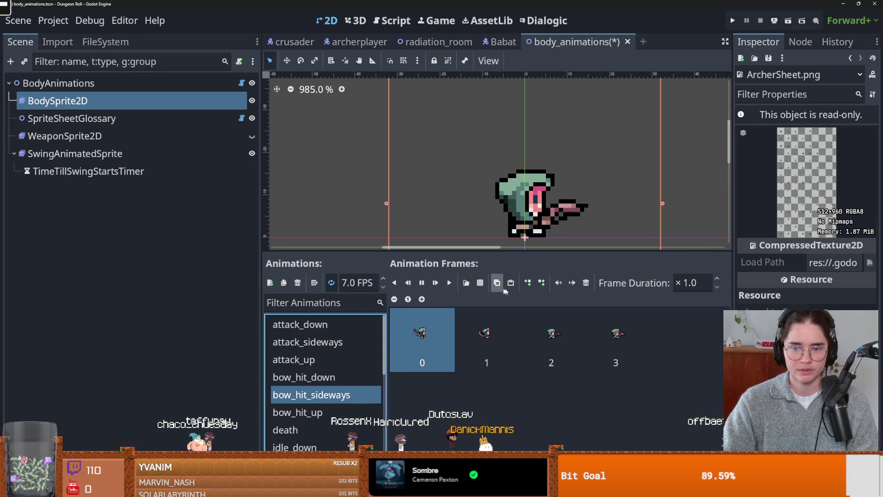
pyautogui.click(586, 283)
pyautogui.click(587, 282)
pyautogui.click(587, 283)
pyautogui.click(586, 282)
pyautogui.click(480, 283)
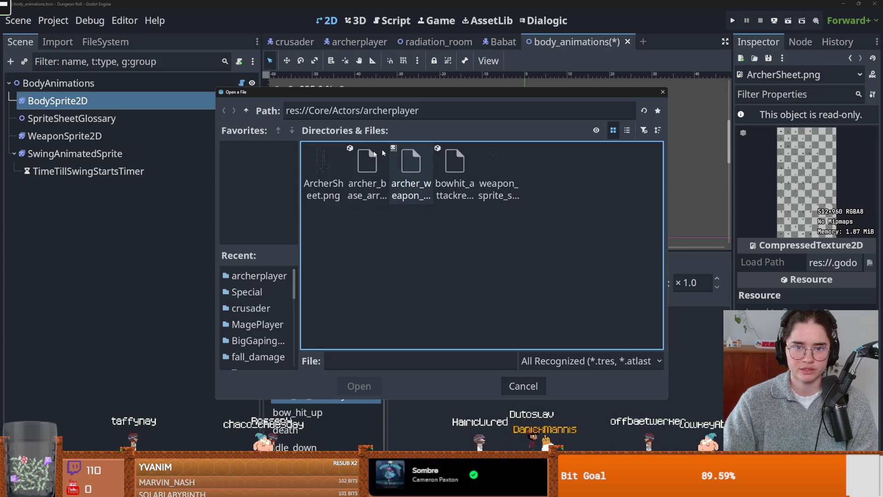
pyautogui.doubleClick(322, 189)
pyautogui.moveTo(221, 308); pyautogui.dragTo(413, 308)
pyautogui.click(347, 396)
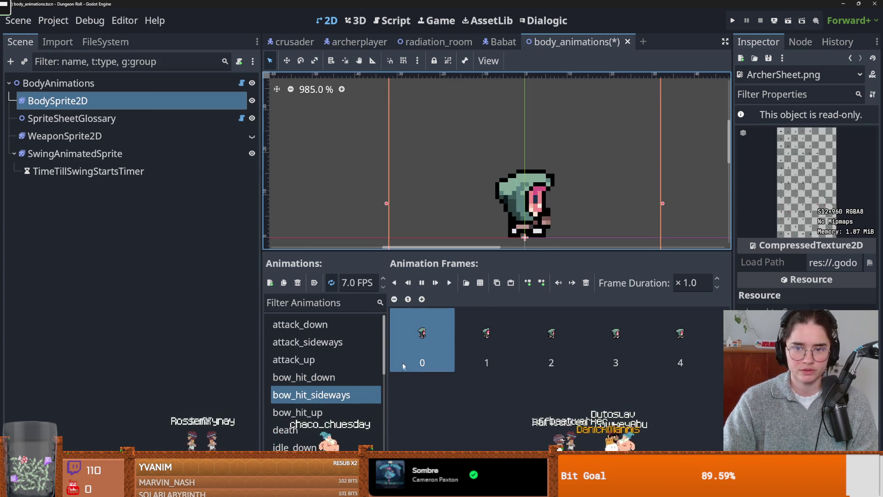
# Replace bow_hit_up frames with the five bottom-row frames of ArcherSheet.png.
pyautogui.click(313, 412)
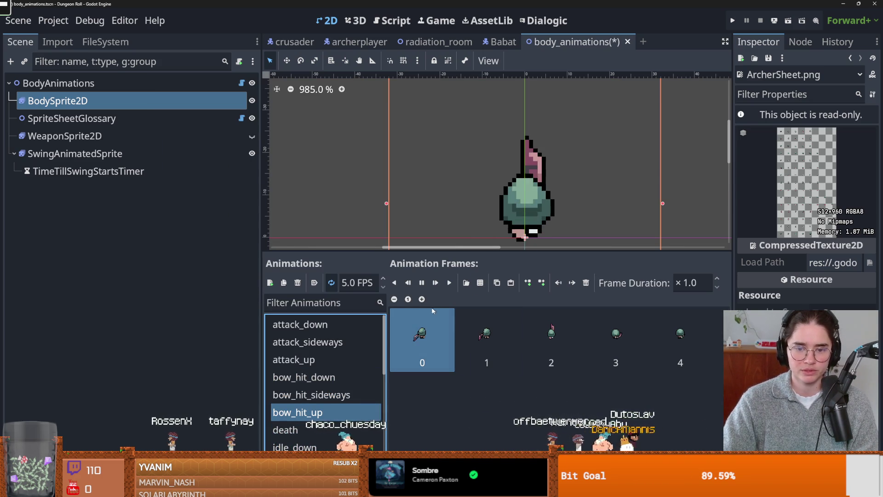
pyautogui.click(587, 283)
pyautogui.click(586, 283)
pyautogui.click(587, 283)
pyautogui.click(586, 283)
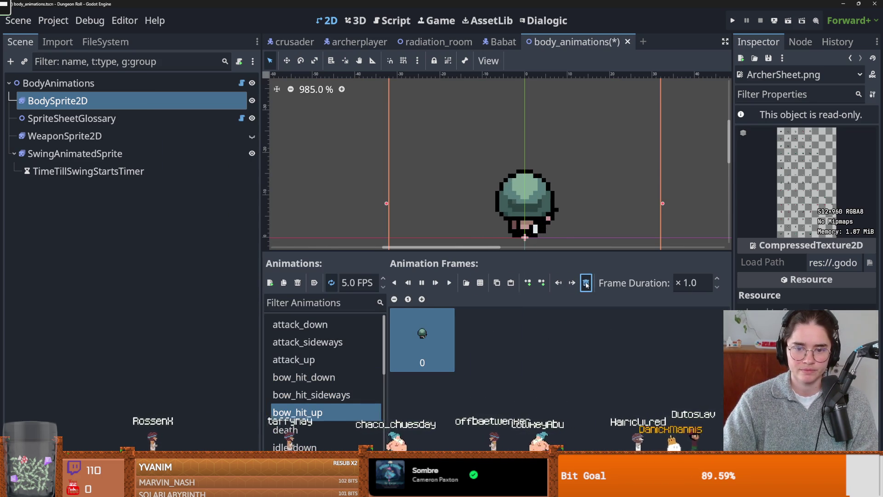
pyautogui.click(586, 283)
pyautogui.click(466, 282)
pyautogui.doubleClick(324, 171)
pyautogui.moveTo(223, 358); pyautogui.dragTo(391, 360)
pyautogui.click(343, 396)
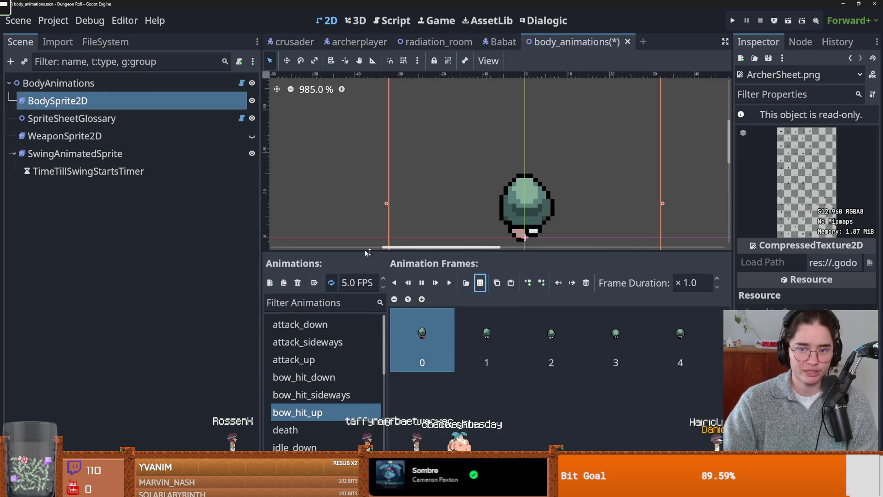
pyautogui.click(87, 135)
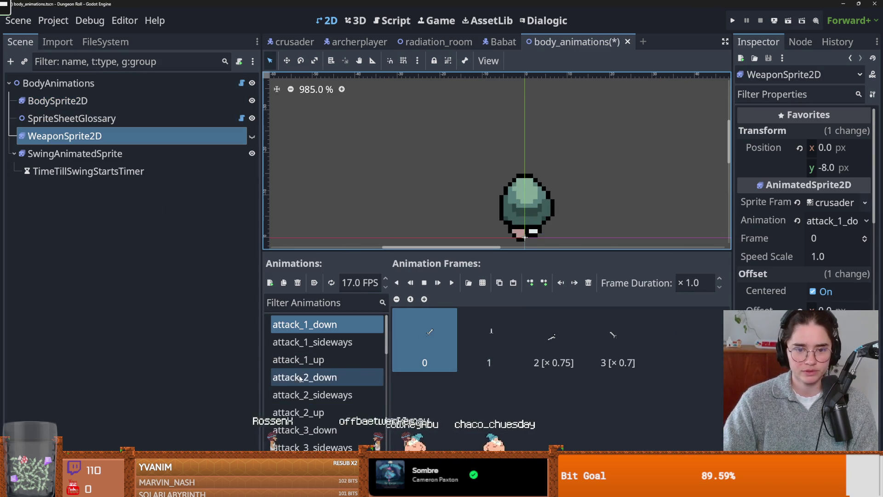
# Save body_animations with Ctrl+S and drag the Scene dock splitter left to widen the 2D view.
pyautogui.scroll(-10, 320, 368)
pyautogui.scroll(-5, 319, 383)
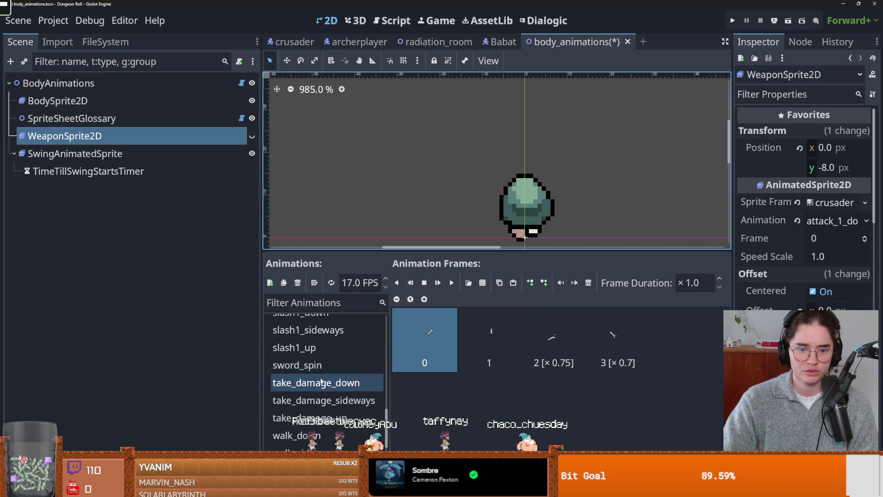
pyautogui.scroll(15, 340, 382)
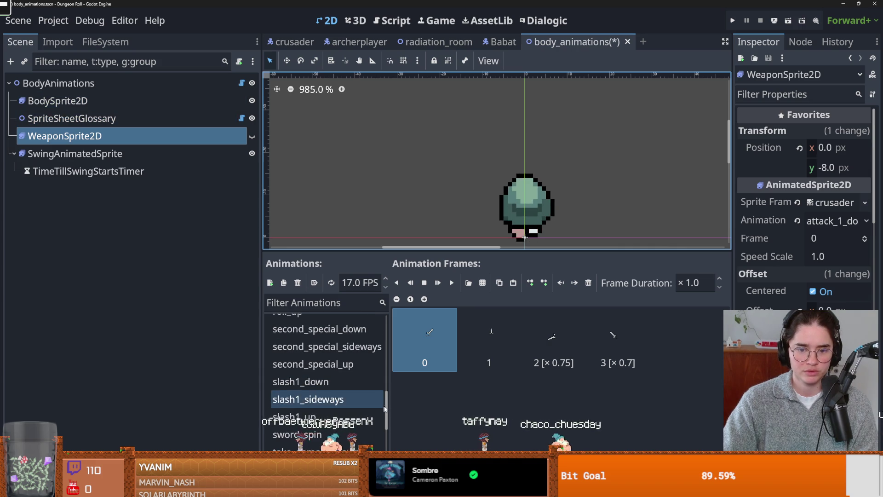
pyautogui.scroll(-15, 389, 335)
pyautogui.scroll(13, 393, 341)
pyautogui.scroll(5, 386, 341)
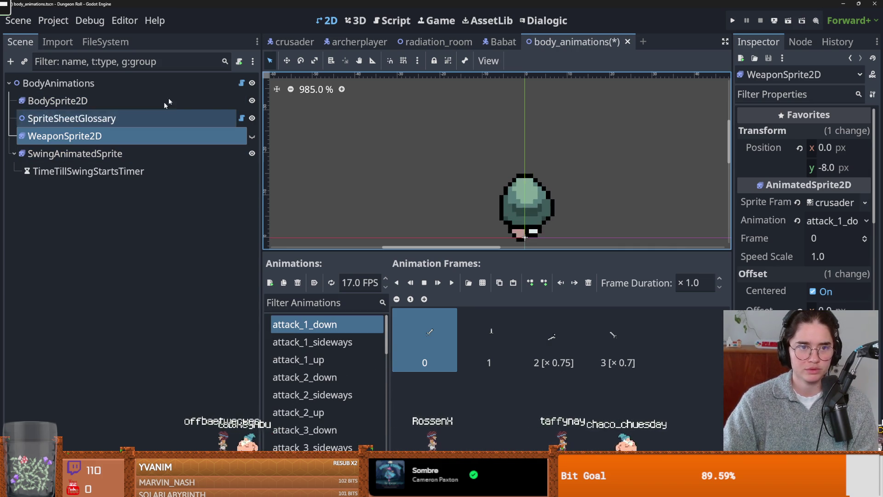
pyautogui.hotkey('ctrl', 's')
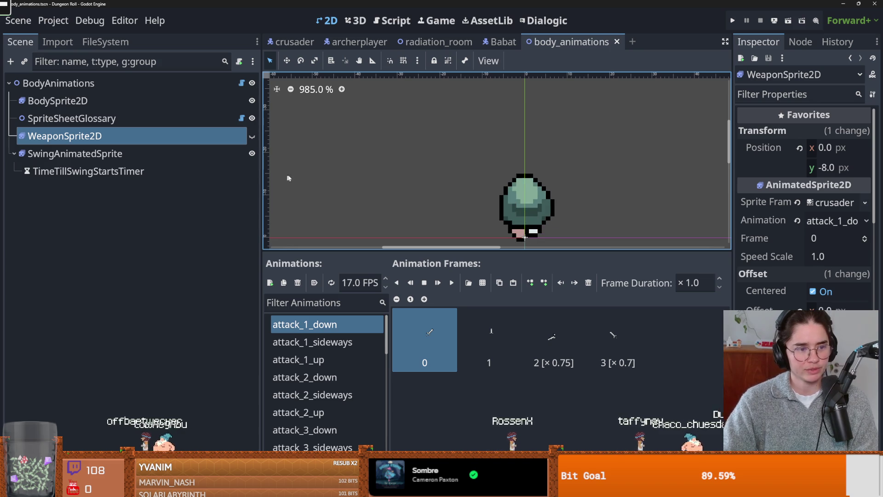
pyautogui.moveTo(261, 172); pyautogui.dragTo(235, 171)
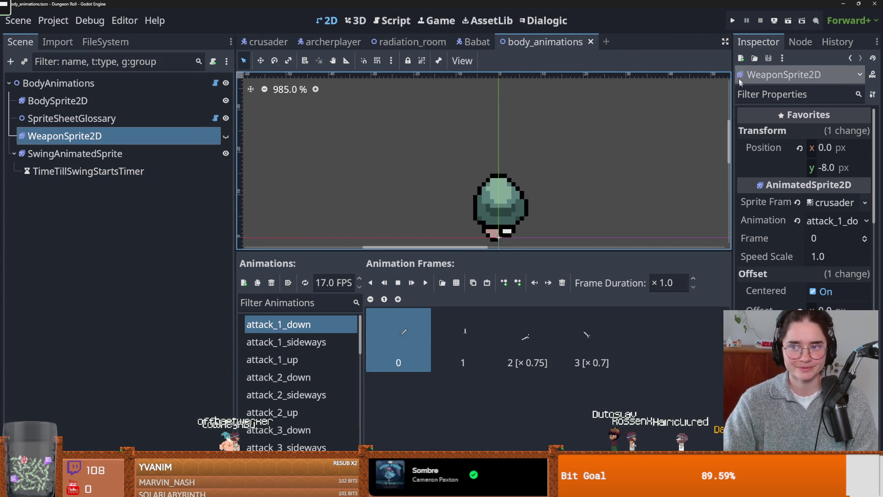
pyautogui.scroll(2, 729, 135)
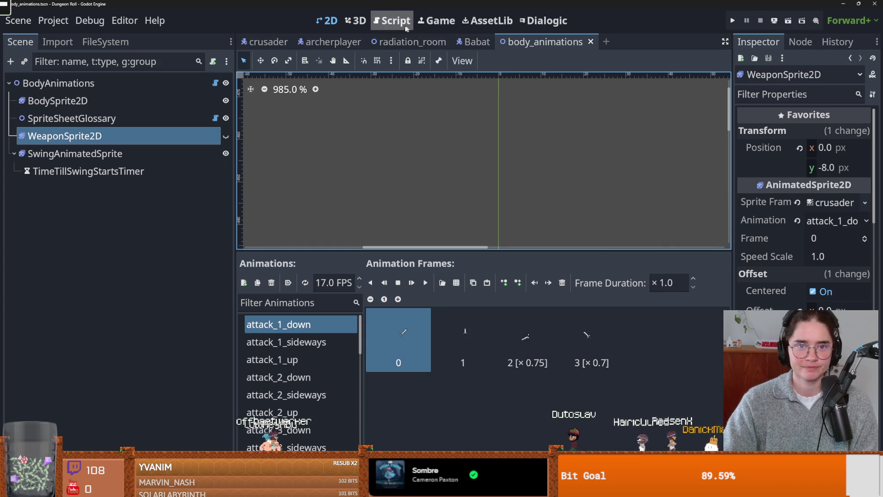
pyautogui.click(334, 42)
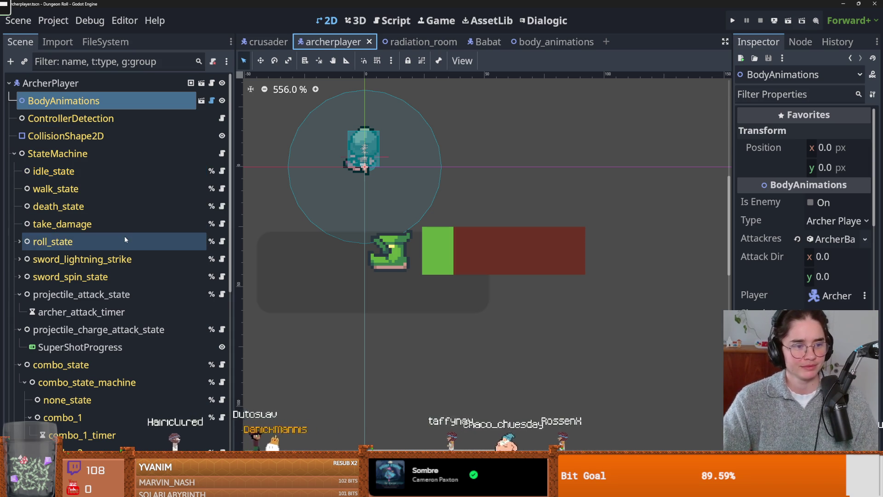
# Save the archerplayer scene and recenter the canvas on the archer's collision circle.
pyautogui.scroll(1, 367, 272)
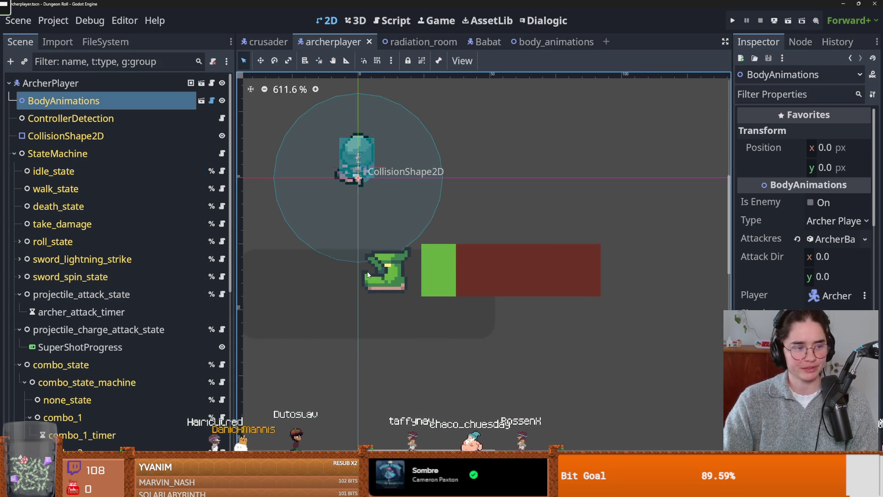
pyautogui.hotkey('ctrl', 's')
pyautogui.scroll(1, 391, 288)
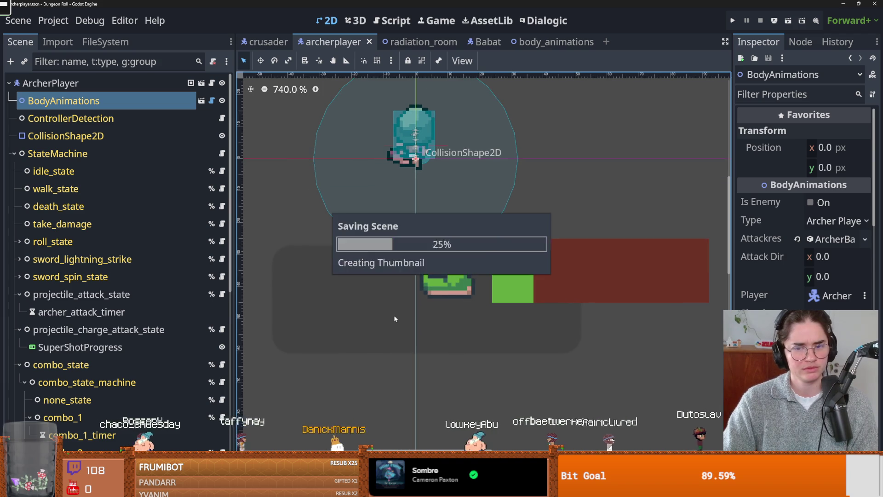
pyautogui.moveTo(396, 281); pyautogui.dragTo(353, 327)
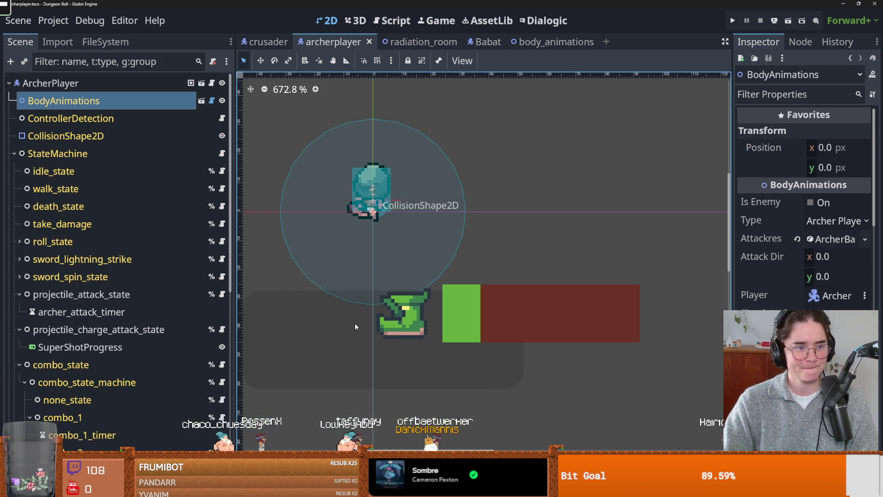
pyautogui.scroll(1, 368, 329)
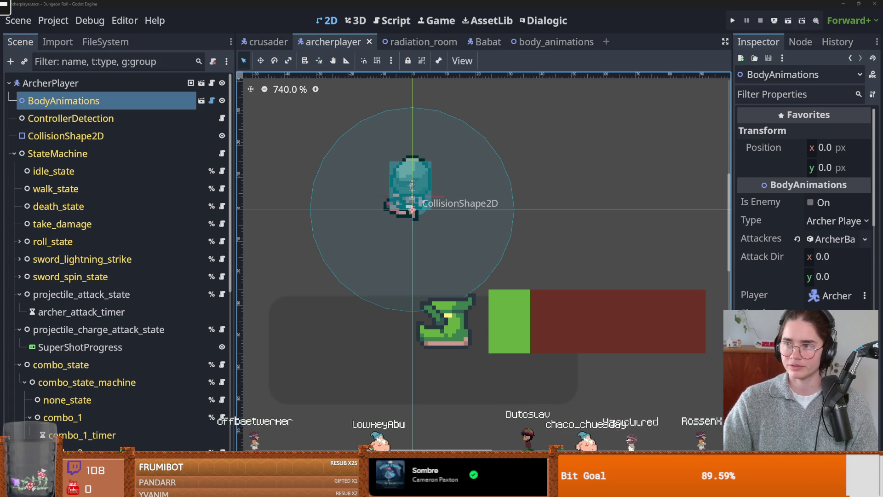
pyautogui.click(387, 246)
# Collapse combo_state and StateMachine children and save the archerplayer scene.
pyautogui.scroll(1, 408, 237)
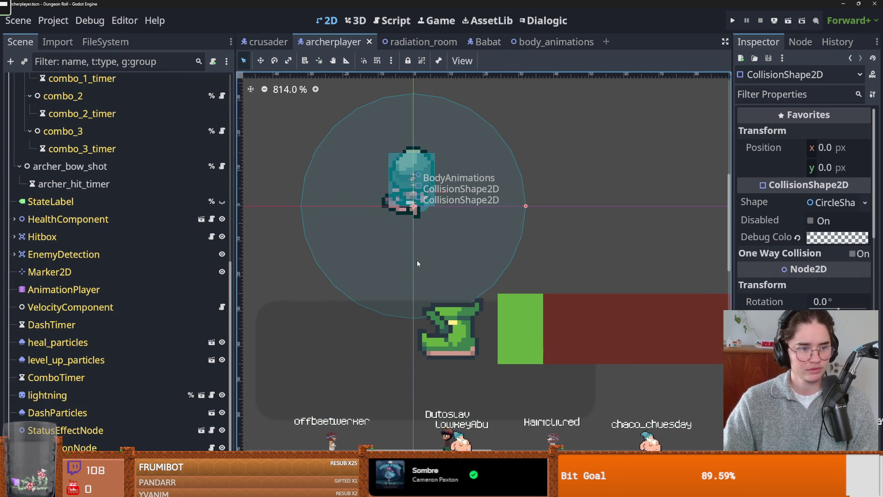
pyautogui.scroll(1, 374, 260)
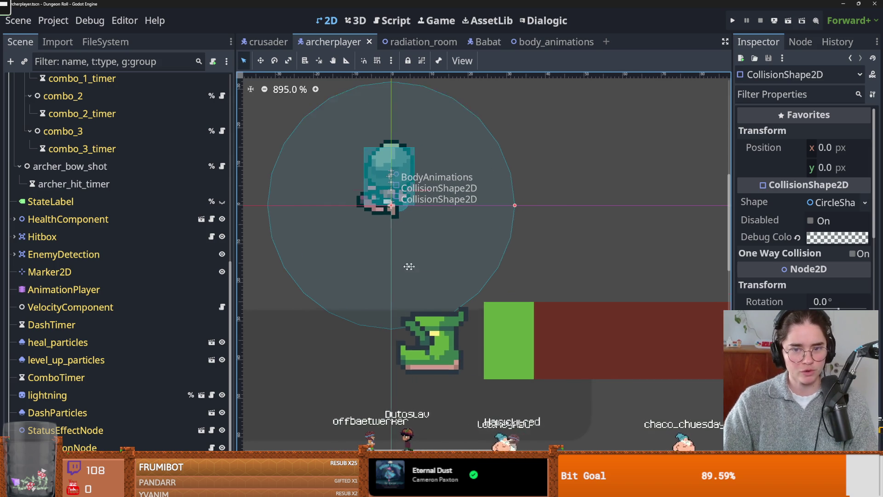
pyautogui.scroll(5, 173, 308)
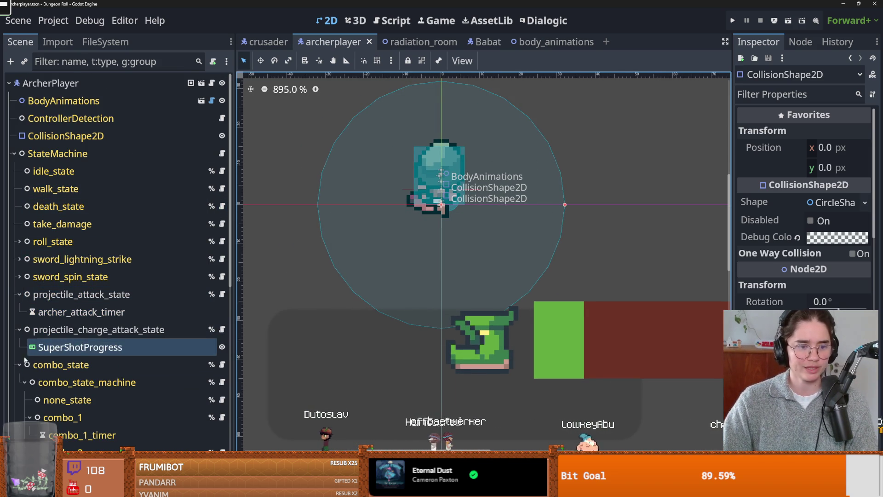
pyautogui.click(49, 360)
pyautogui.hotkey('ctrl', 's')
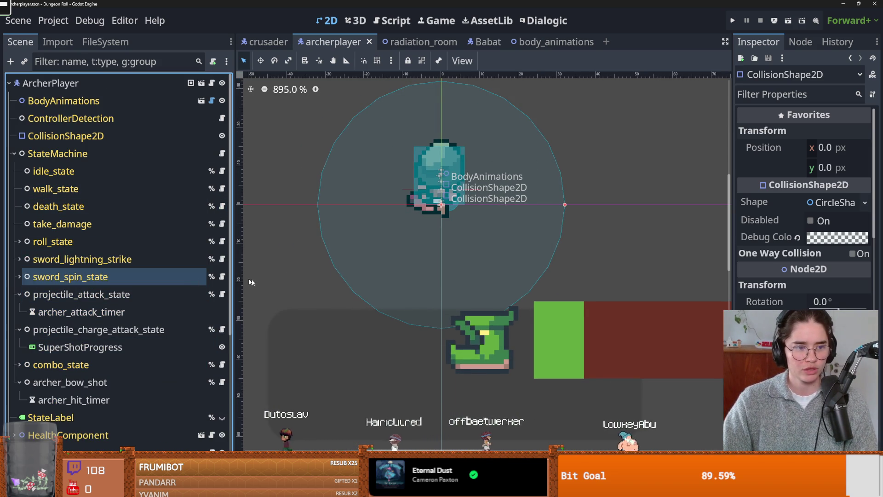
pyautogui.scroll(-5, 209, 294)
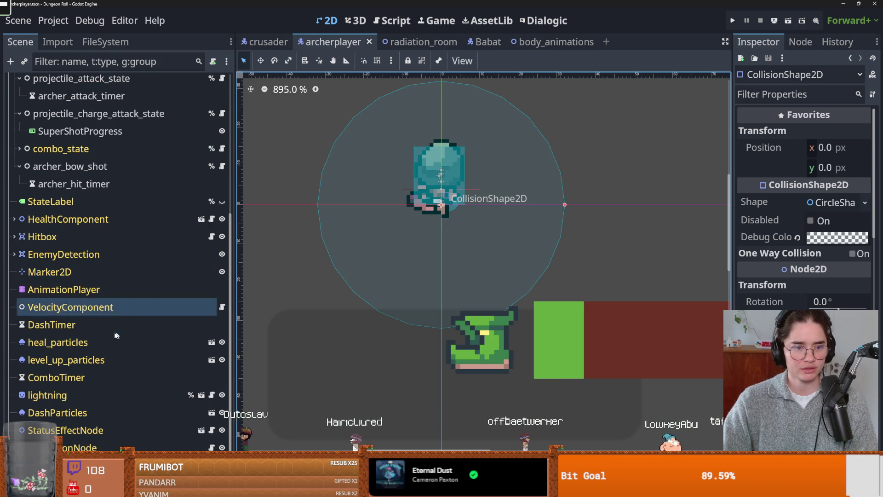
pyautogui.scroll(5, 118, 339)
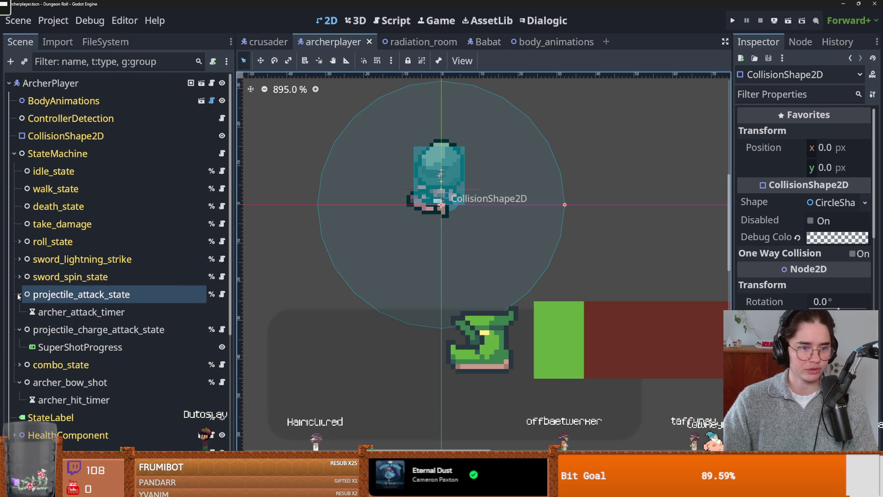
pyautogui.click(14, 153)
# Widen the Inspector for BodyAnimations, save again, and expand StateMachine to show its states.
pyautogui.click(55, 101)
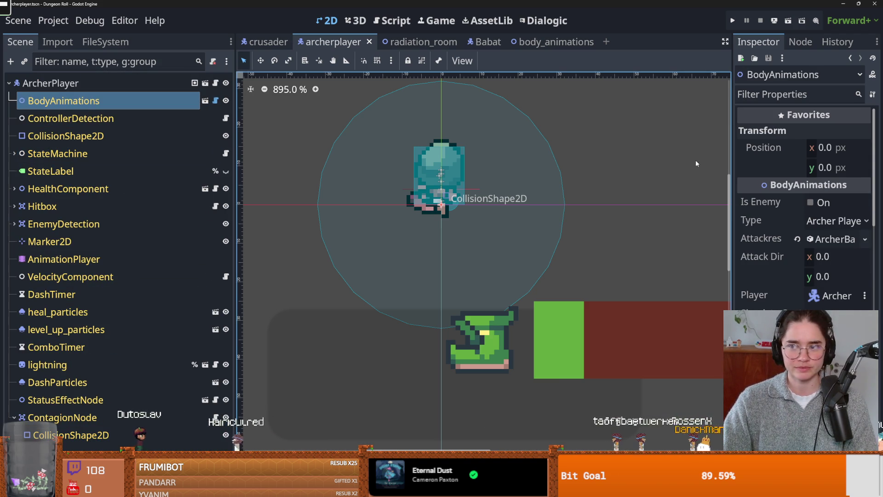
pyautogui.moveTo(735, 206); pyautogui.dragTo(687, 206)
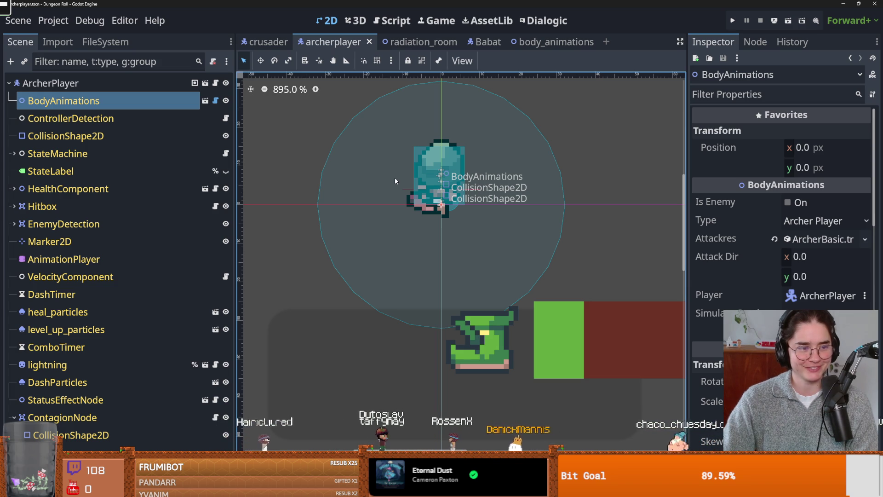
pyautogui.scroll(1, 376, 206)
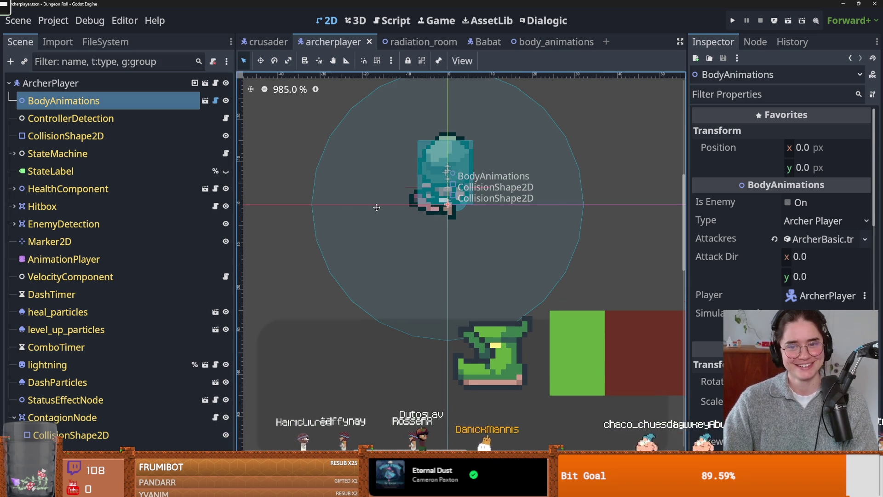
pyautogui.hotkey('ctrl', 's')
pyautogui.moveTo(416, 198)
pyautogui.mouseDown()
pyautogui.moveTo(393, 196)
pyautogui.moveTo(367, 214)
pyautogui.mouseUp()
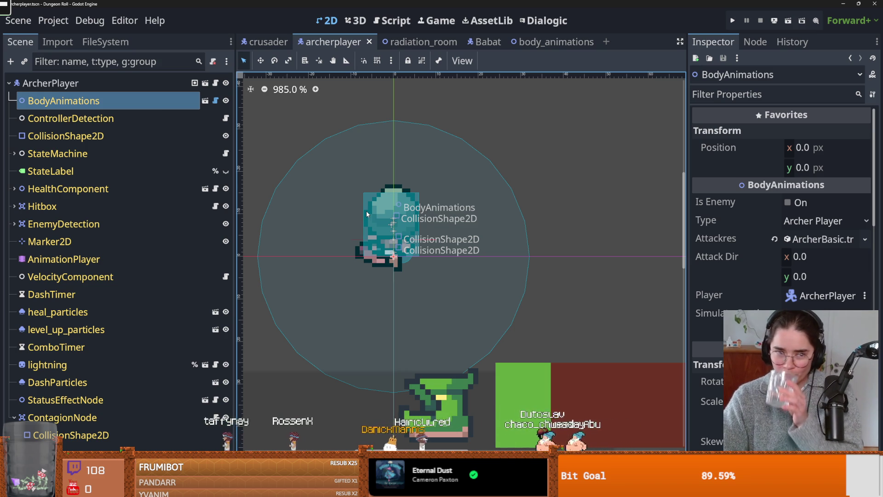
pyautogui.click(206, 100)
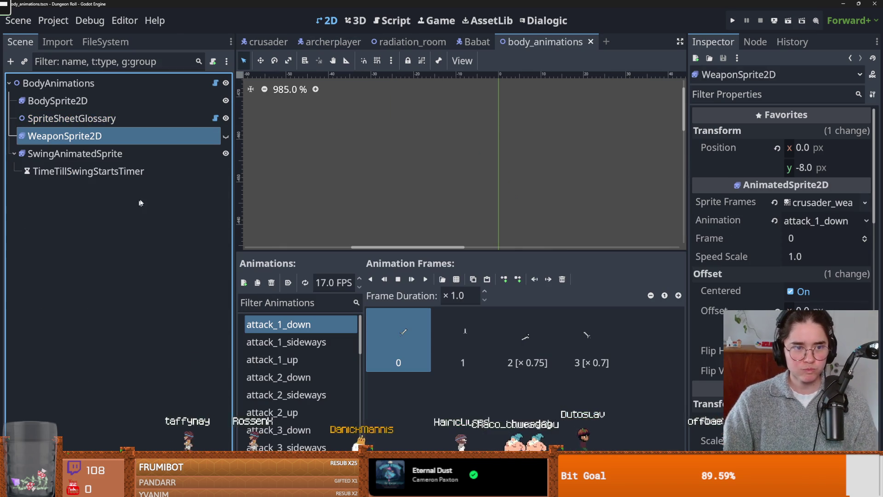
pyautogui.click(301, 42)
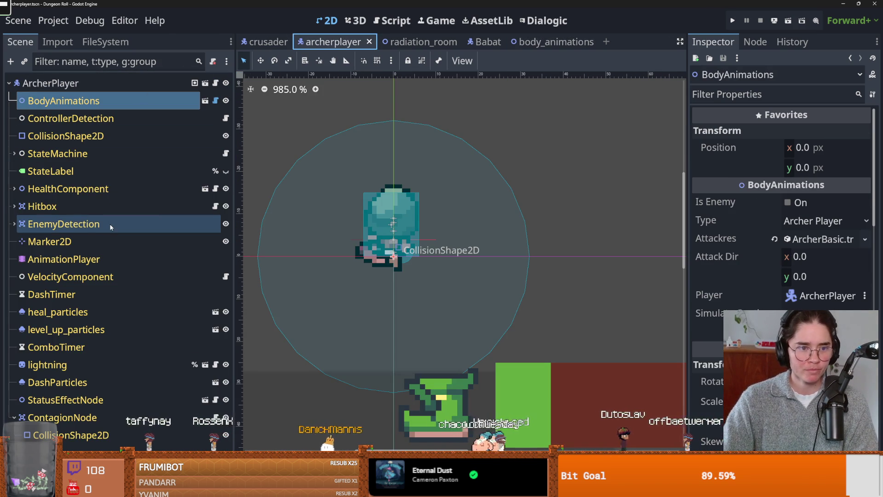
pyautogui.scroll(-3, 93, 171)
pyautogui.click(14, 104)
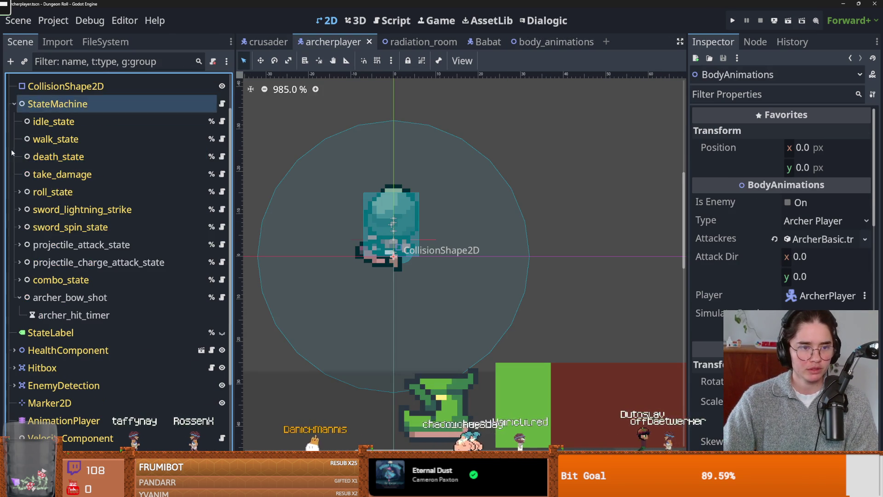
# Review archer_bow_shot's default_sword weapon: 0.5 Cooldown, 'Normal Sword', Amount 10.
pyautogui.click(87, 297)
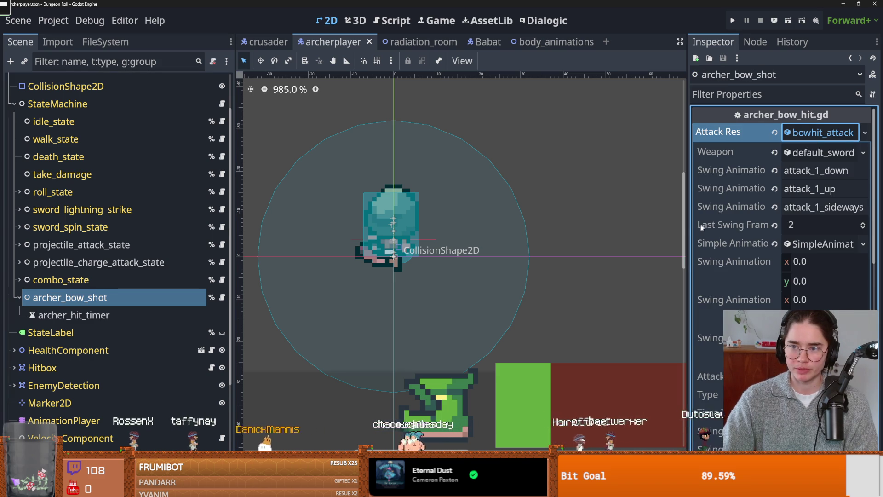
pyautogui.moveTo(687, 226); pyautogui.dragTo(512, 230)
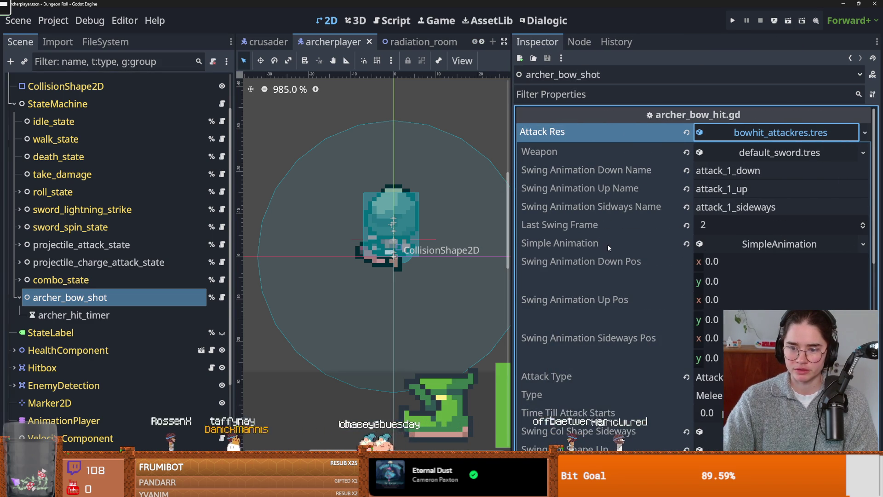
pyautogui.click(749, 155)
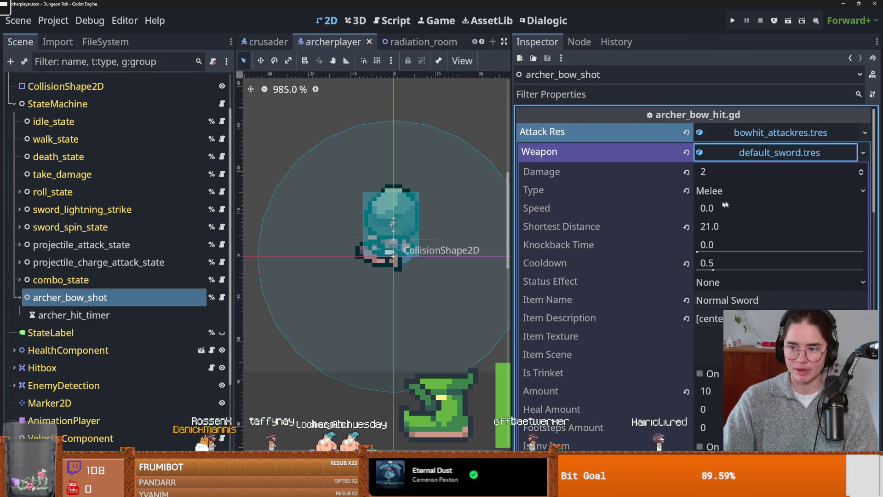
pyautogui.scroll(-5, 727, 299)
pyautogui.scroll(2, 655, 198)
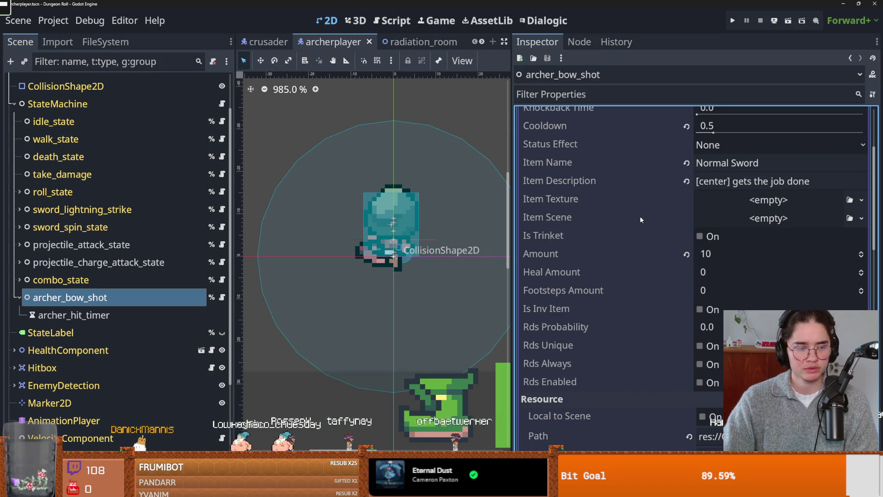
pyautogui.click(617, 183)
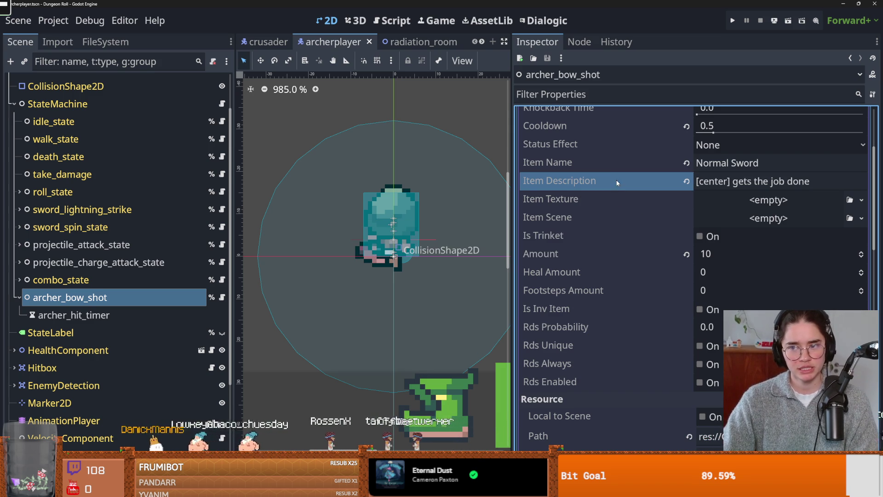
pyautogui.click(614, 203)
pyautogui.click(609, 216)
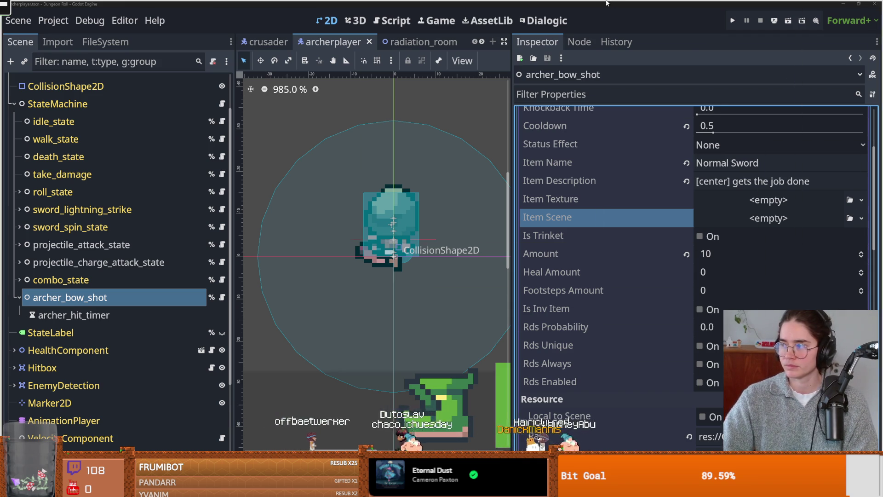
pyautogui.hotkey('alt', 'Tab')
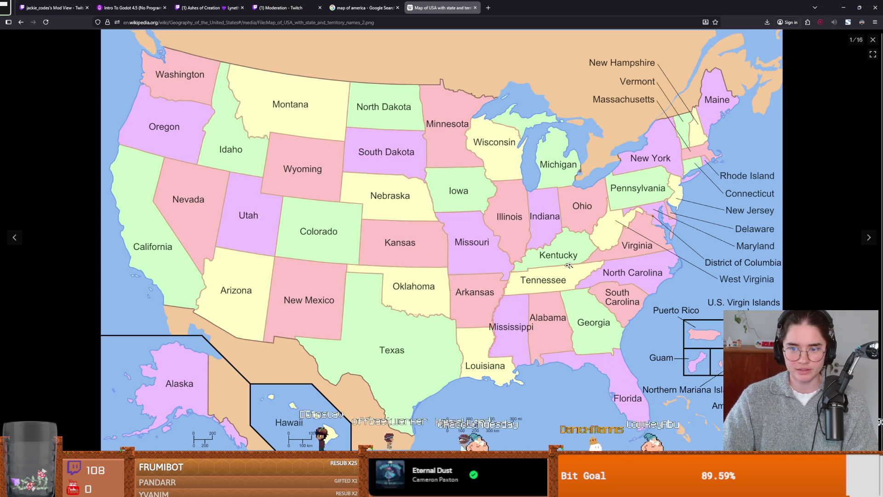
# Open and dismiss the map image's context menu on Wikipedia, then return to Godot.
pyautogui.rightClick(664, 397)
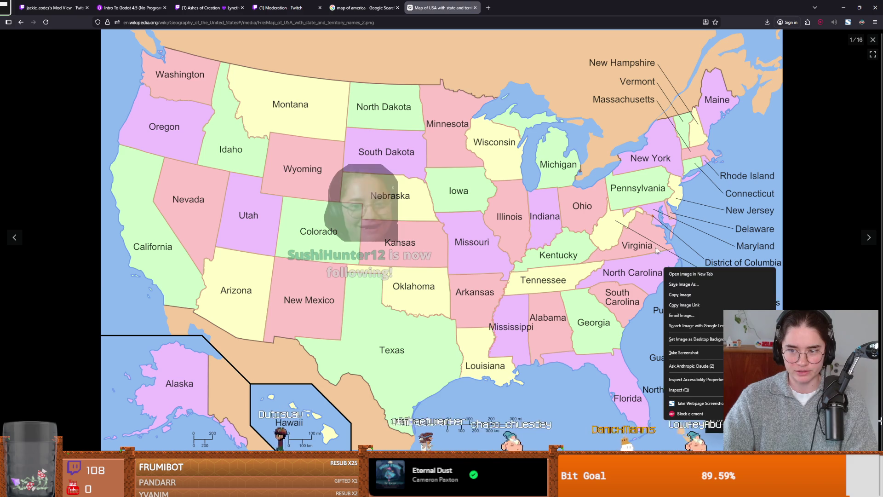
pyautogui.click(681, 300)
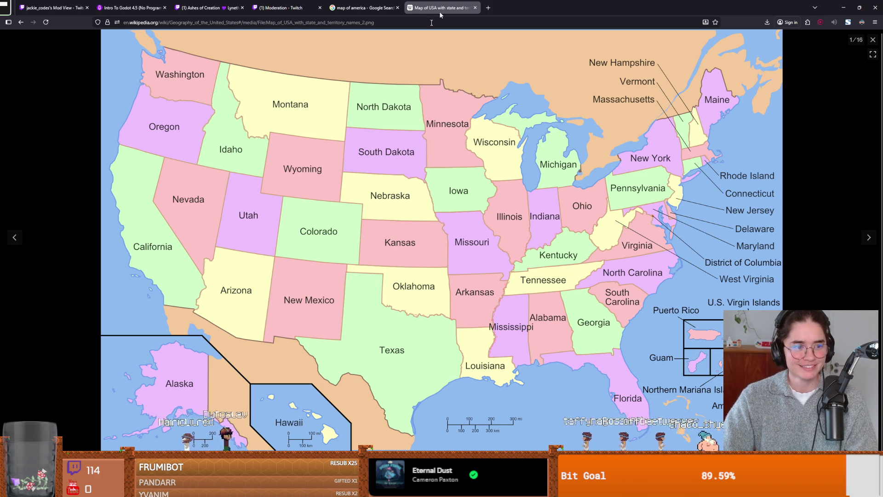
pyautogui.hotkey('alt', 'Tab')
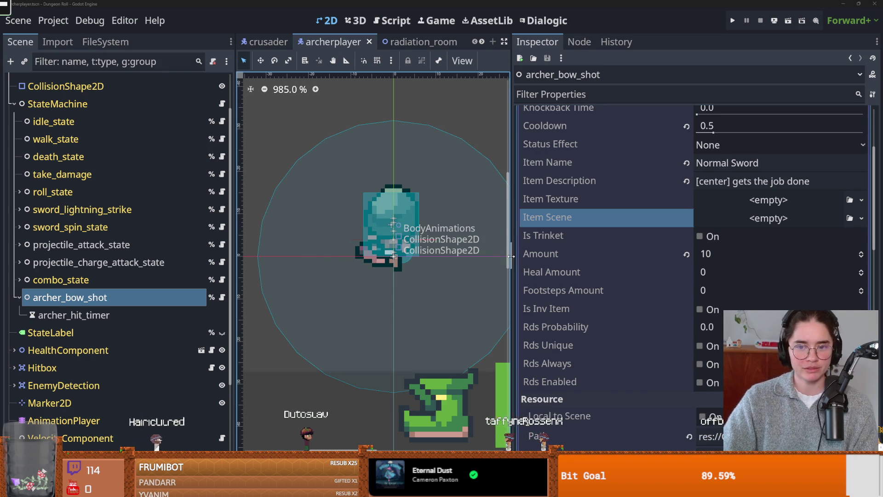
# Narrow the Inspector to enlarge the 2D viewport and save the archerplayer scene.
pyautogui.moveTo(510, 258); pyautogui.dragTo(646, 256)
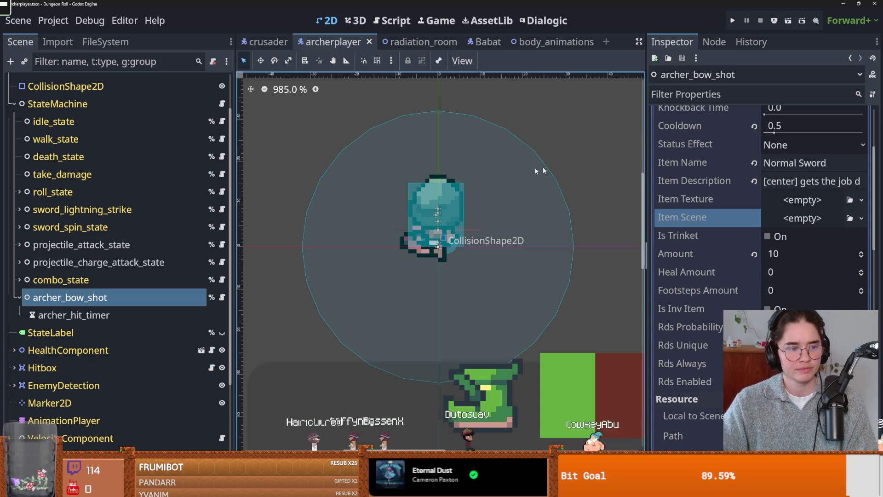
pyautogui.scroll(1, 481, 184)
pyautogui.hotkey('ctrl', 's')
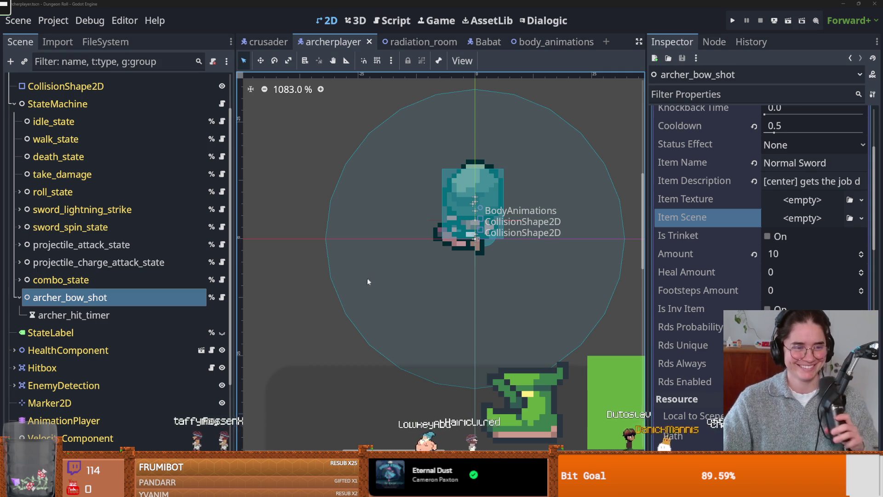
pyautogui.doubleClick(415, 236)
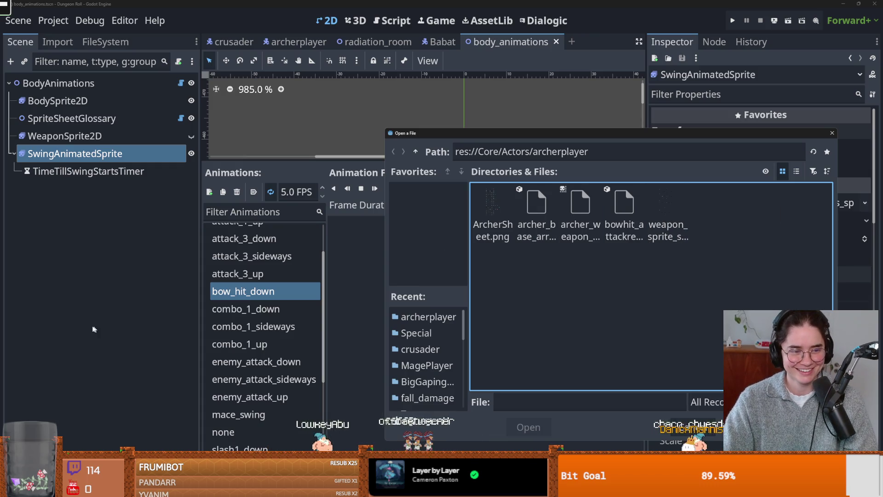
# Enlarge the file picker and open weapon_sprite_sheet.png as SwingAnimatedSprite's frame source.
pyautogui.moveTo(514, 134)
pyautogui.mouseDown()
pyautogui.moveTo(514, 89)
pyautogui.moveTo(407, 62)
pyautogui.mouseUp()
pyautogui.moveTo(269, 53); pyautogui.dragTo(369, 140)
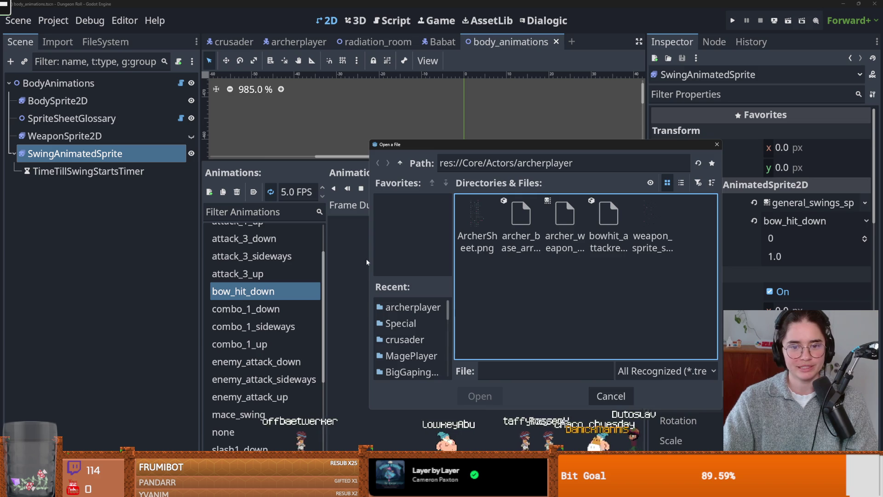
pyautogui.moveTo(369, 259); pyautogui.dragTo(328, 260)
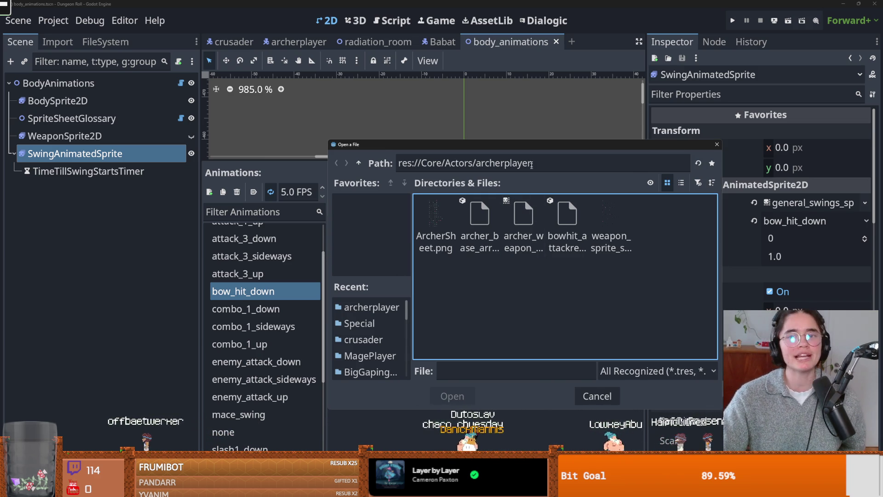
pyautogui.moveTo(527, 145); pyautogui.dragTo(400, 55)
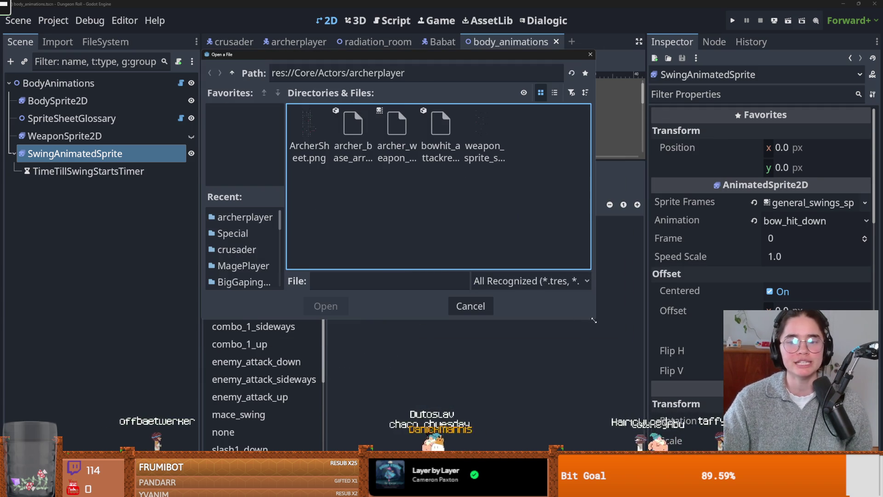
pyautogui.moveTo(586, 320); pyautogui.dragTo(692, 377)
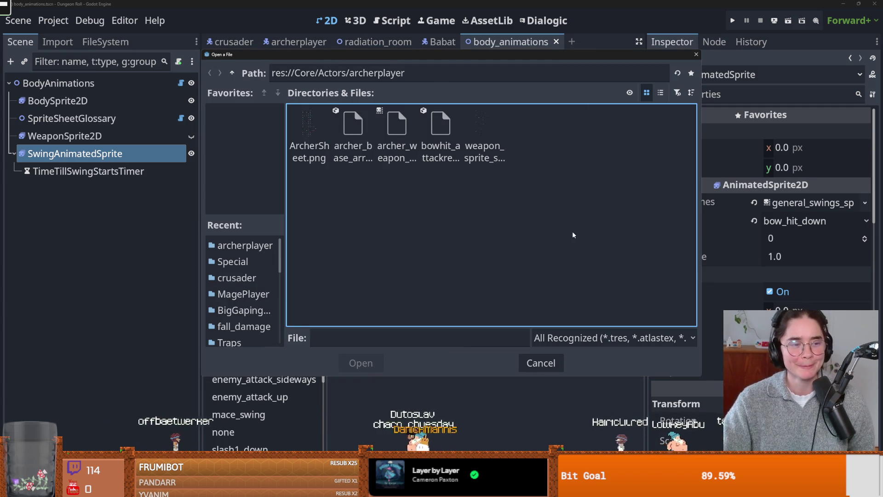
pyautogui.click(476, 131)
pyautogui.click(374, 364)
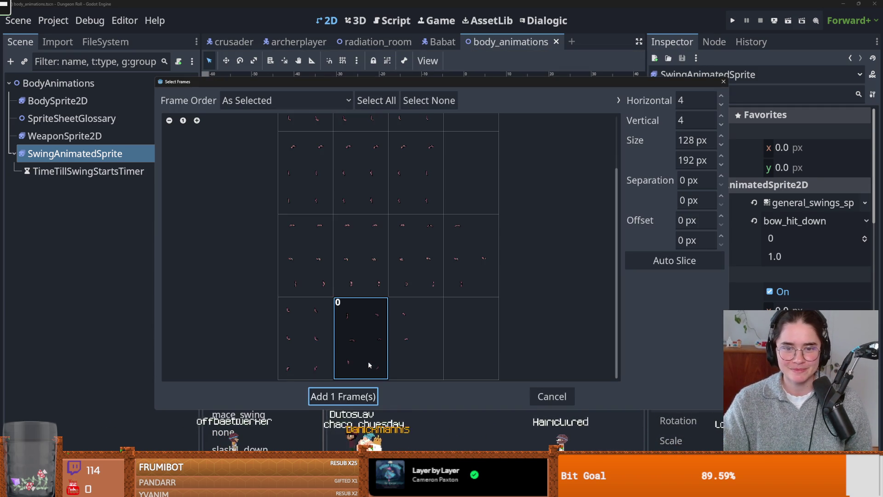
# Slice the weapon sheet into 12 rows of 64 px cells and add the eighth row's five frames to bow_hit_down.
pyautogui.click(681, 265)
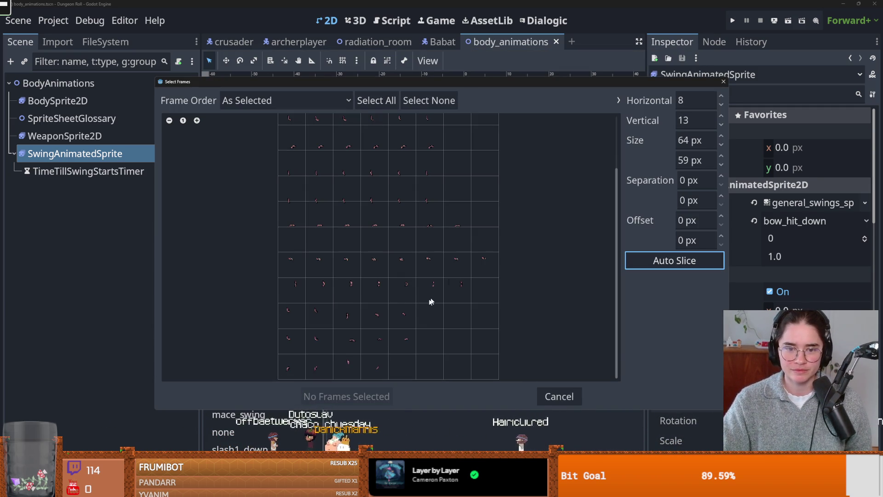
pyautogui.click(721, 117)
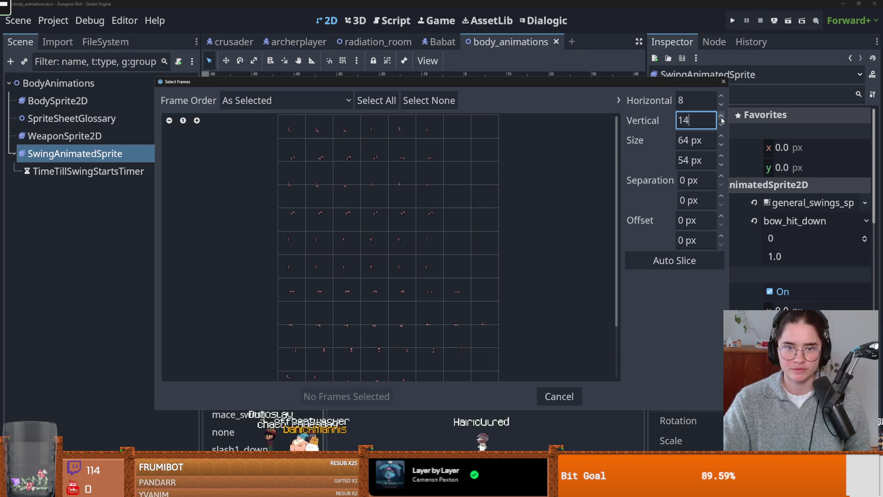
pyautogui.click(722, 125)
pyautogui.click(721, 125)
pyautogui.scroll(-3, 377, 253)
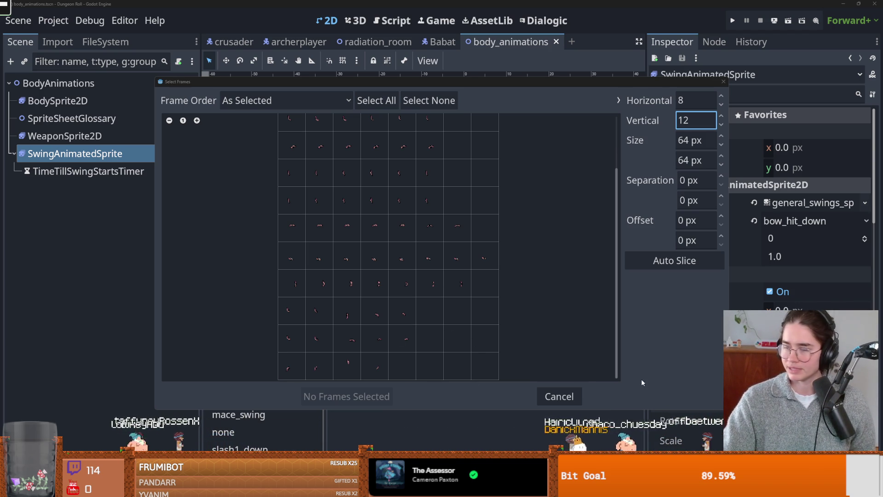
pyautogui.moveTo(289, 313); pyautogui.dragTo(394, 317)
pyautogui.click(343, 396)
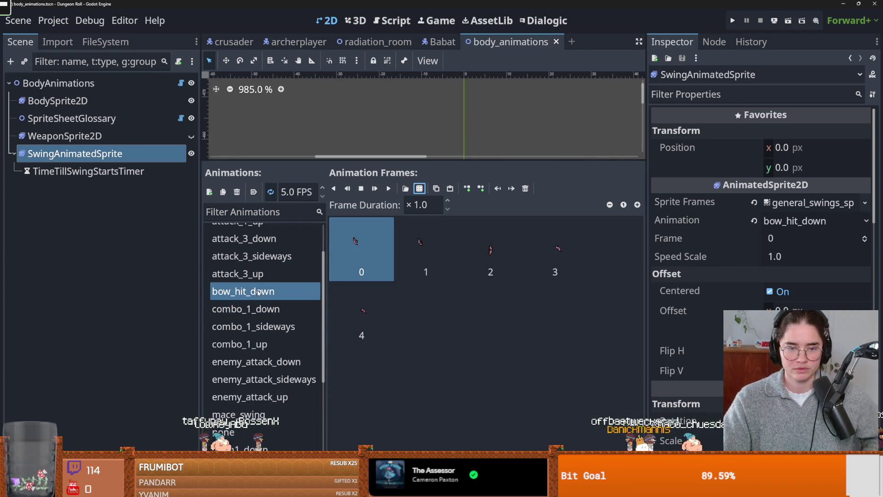
# Save the scene and look up the bow_hit_up body animation name in archerplayer.
pyautogui.hotkey('ctrl', 's')
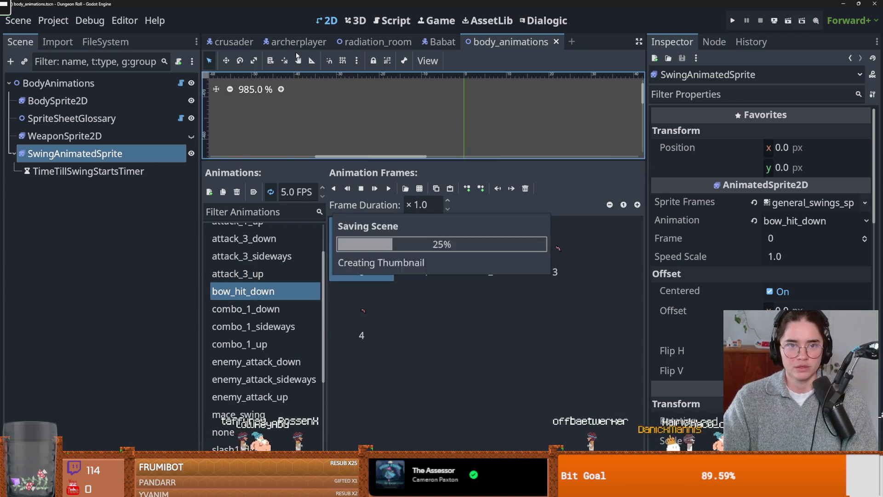
pyautogui.click(294, 41)
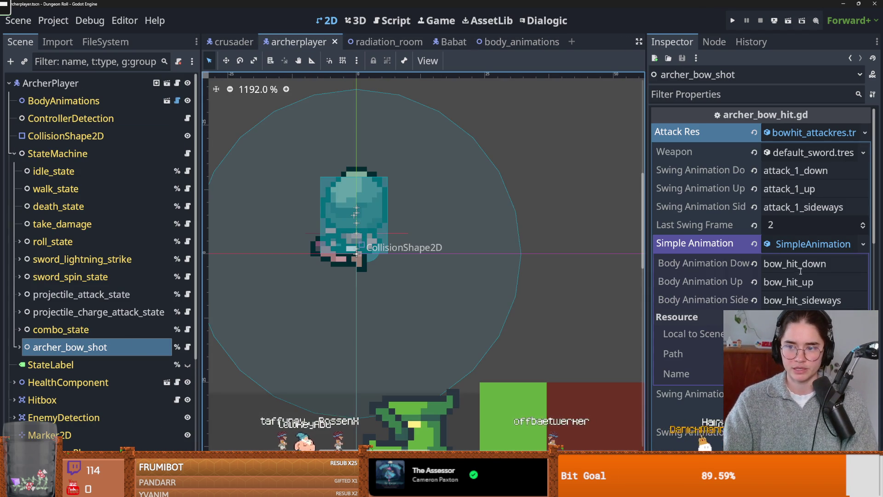
pyautogui.click(789, 281)
pyautogui.click(106, 42)
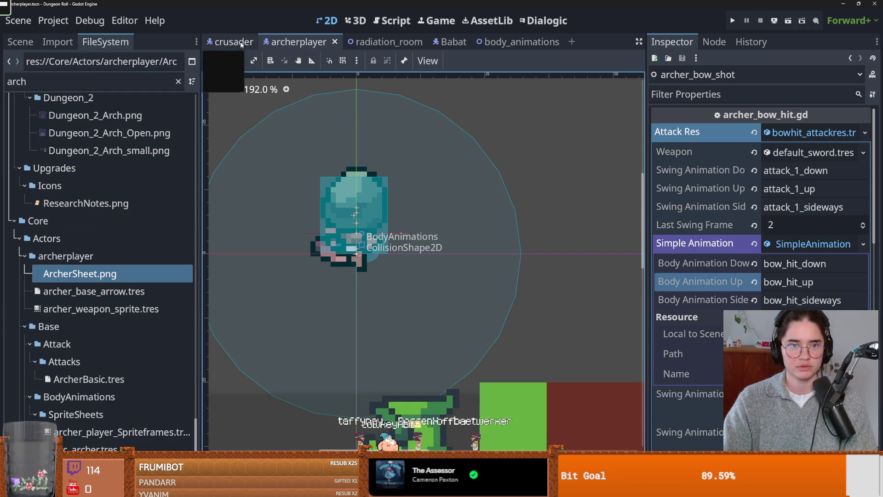
pyautogui.scroll(5, 105, 100)
# Back in body_animations, rename the new swing animation to bow_hit_up.
pyautogui.click(515, 42)
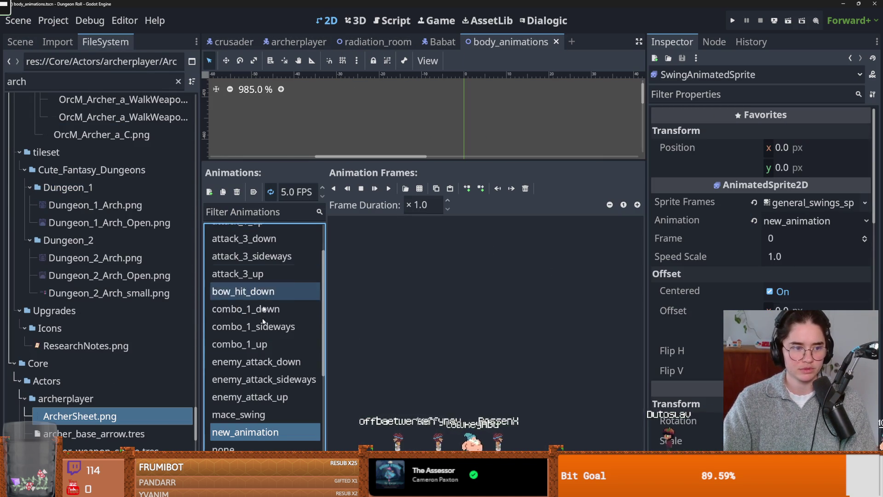
pyautogui.doubleClick(293, 431)
pyautogui.write('bow_hit_up')
pyautogui.press('Return')
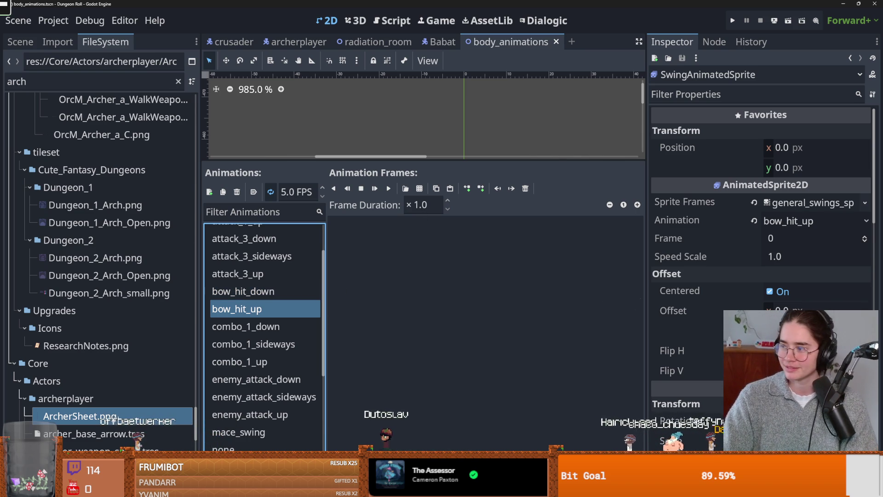
pyautogui.click(414, 191)
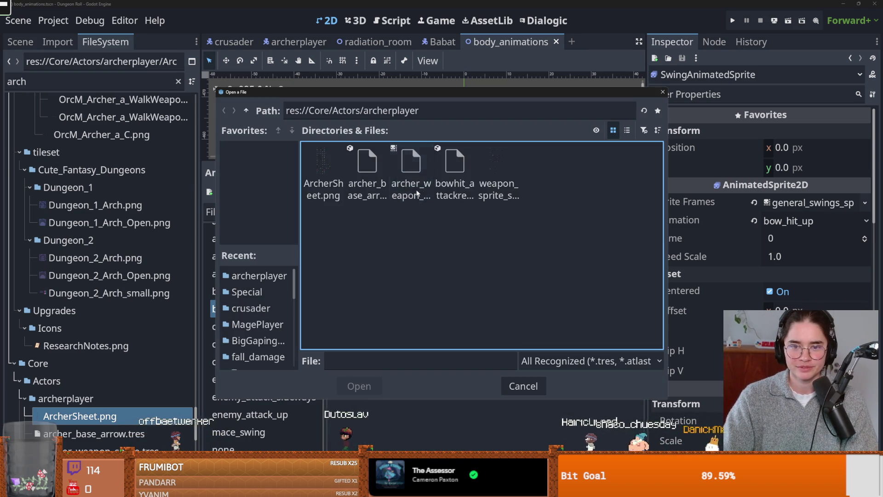
# Add four bottom-row frames from weapon_sprite_sheet.png to bow_hit_up.
pyautogui.doubleClick(486, 168)
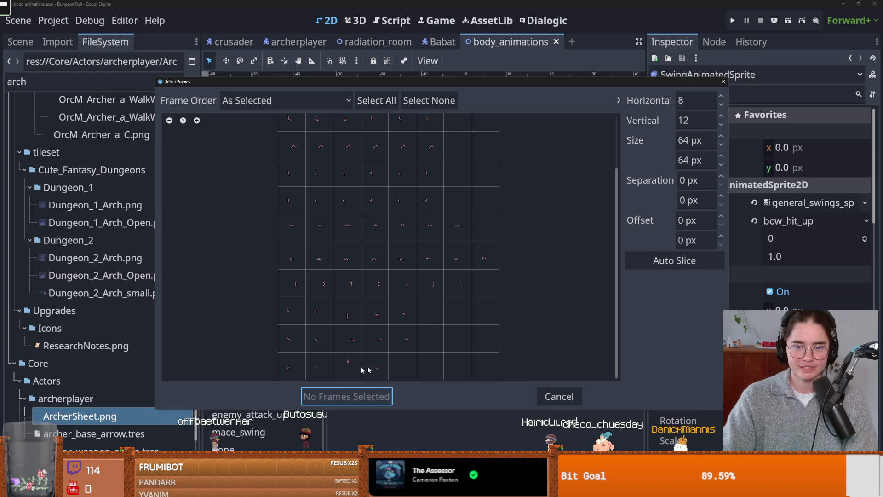
pyautogui.moveTo(286, 371); pyautogui.dragTo(375, 368)
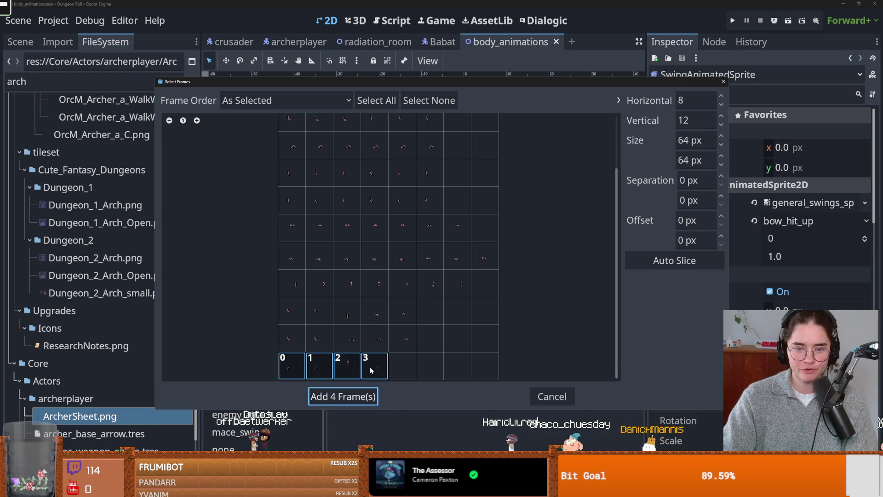
pyautogui.click(353, 396)
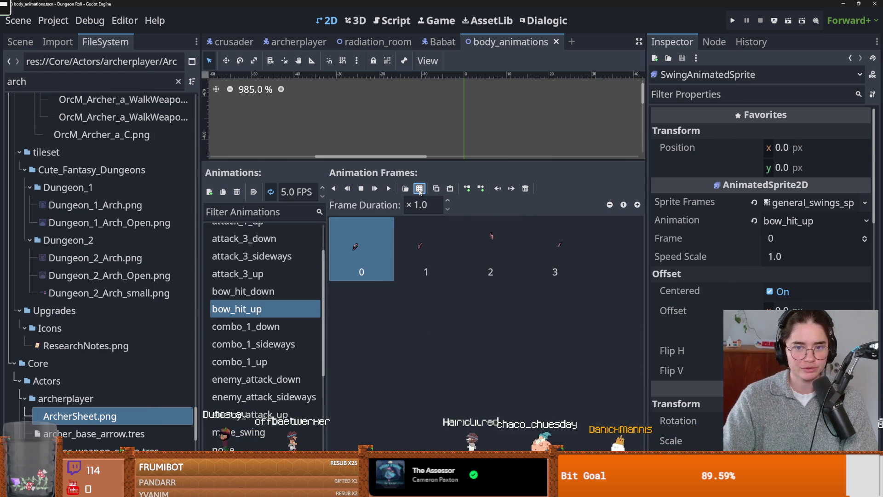
# Append an empty fifth frame to bow_hit_up and add another new animation.
pyautogui.click(600, 255)
pyautogui.click(481, 189)
pyautogui.click(435, 239)
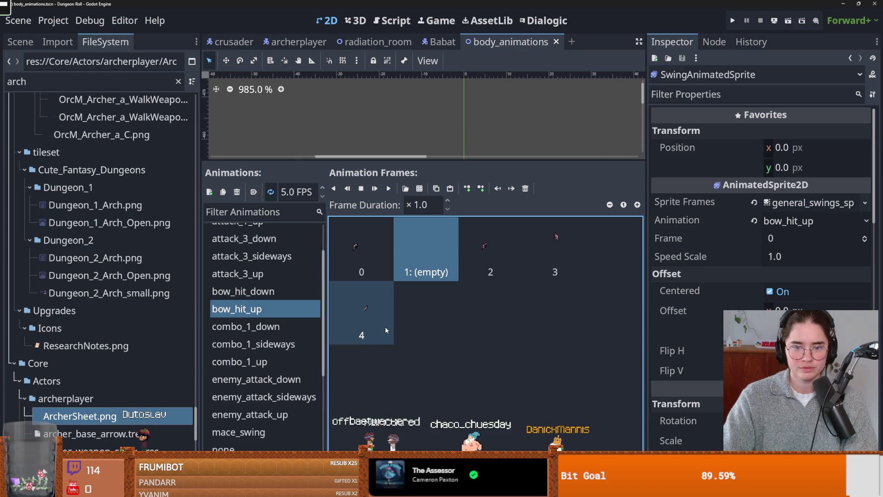
pyautogui.click(524, 189)
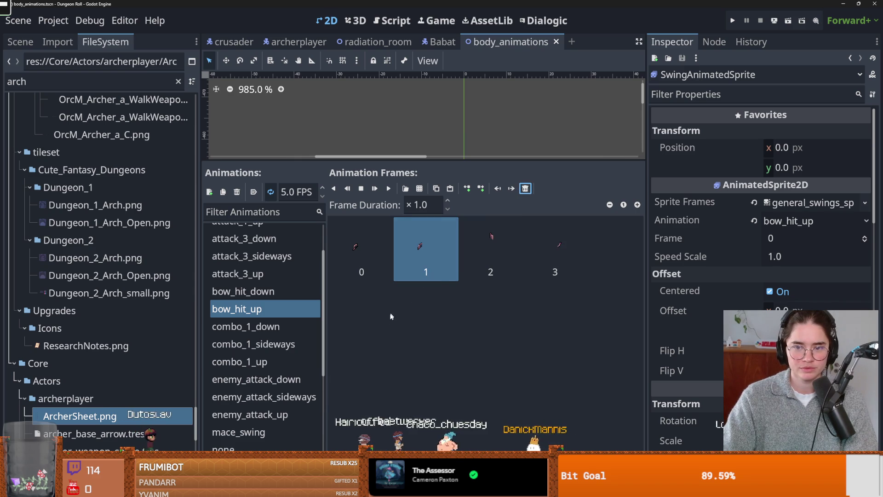
pyautogui.click(556, 248)
pyautogui.click(481, 191)
pyautogui.click(480, 191)
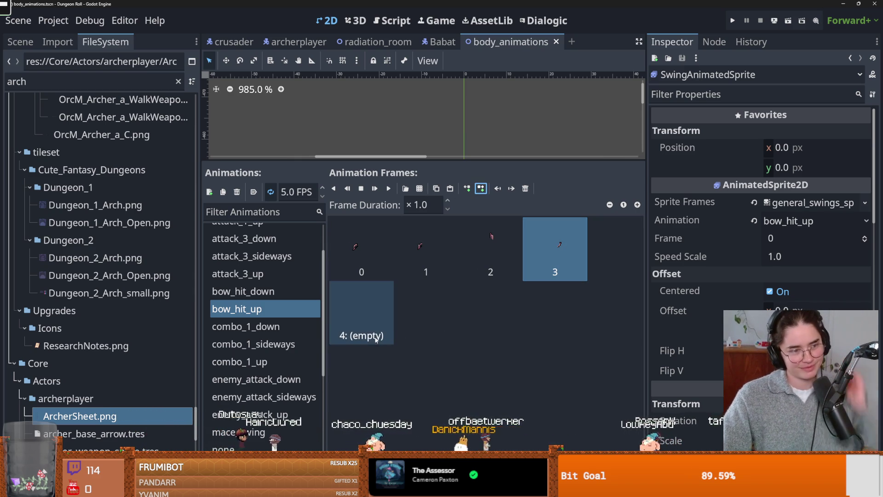
pyautogui.click(210, 191)
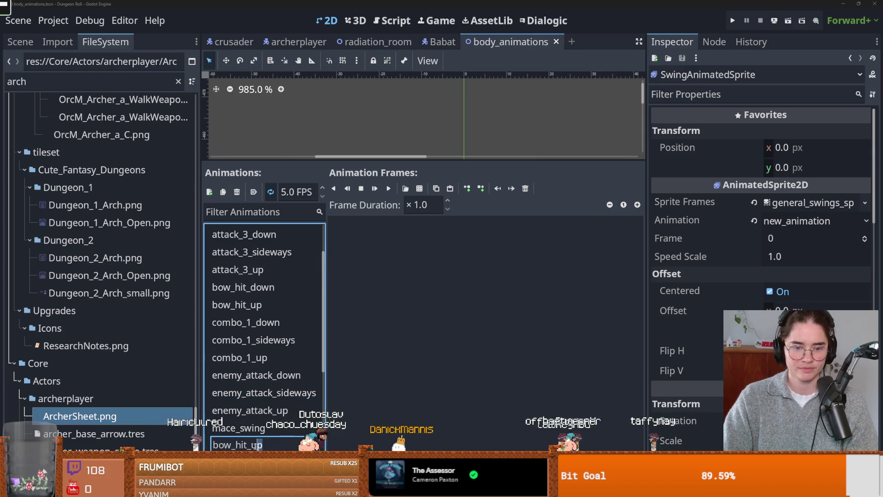
pyautogui.write('sideays')
# Name the new animation bow_hit_sideways, correcting the misspelled ending.
pyautogui.press('Return')
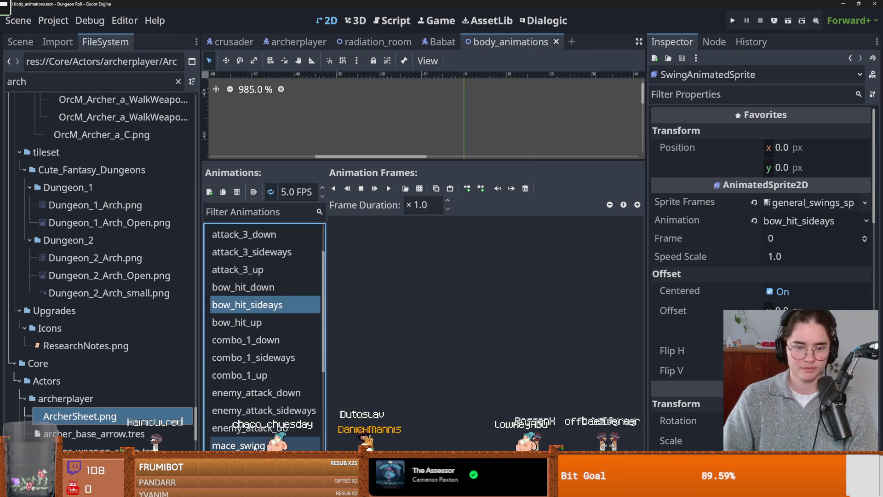
pyautogui.doubleClick(286, 304)
pyautogui.press('BackSpace')
pyautogui.press('BackSpace')
pyautogui.press('BackSpace')
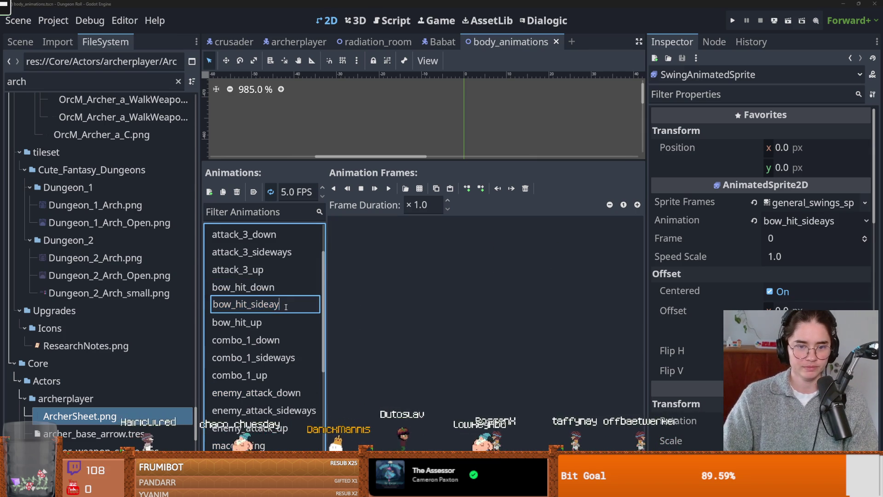
pyautogui.write('ways')
pyautogui.press('Return')
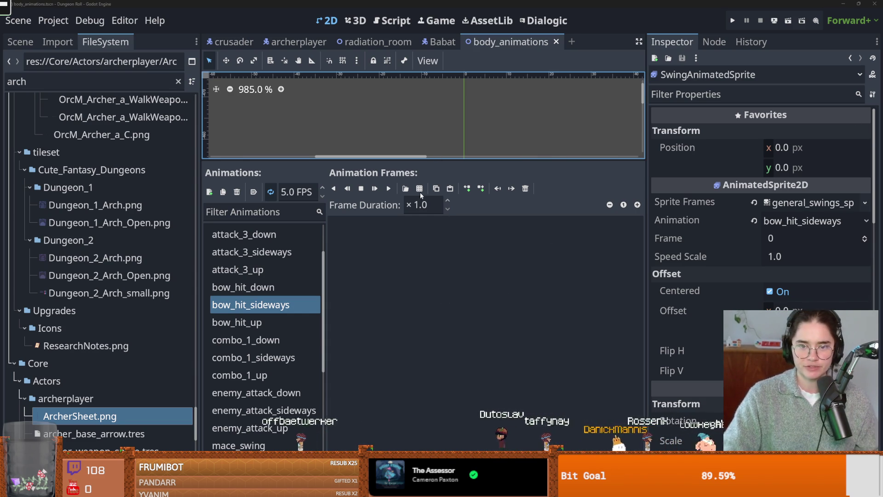
# Add five weapon_sprite_sheet.png frames to bow_hit_sideways, save, and run the game with F5.
pyautogui.click(405, 188)
pyautogui.doubleClick(500, 161)
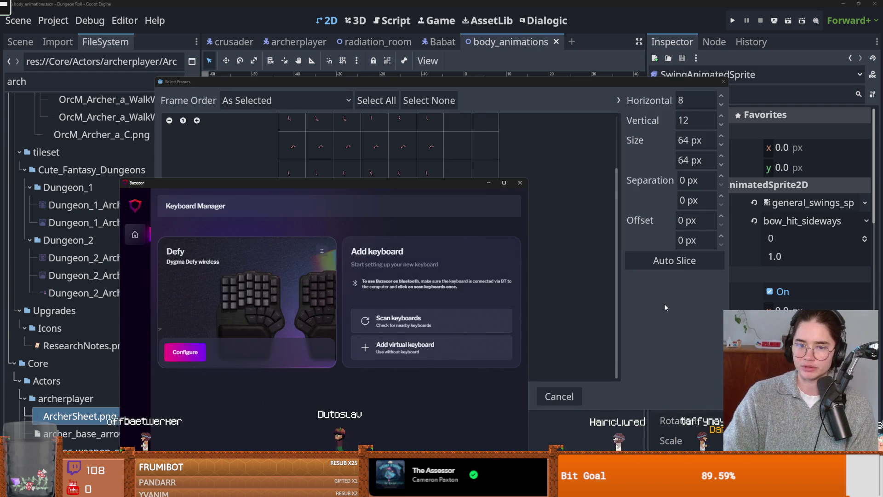
pyautogui.click(575, 197)
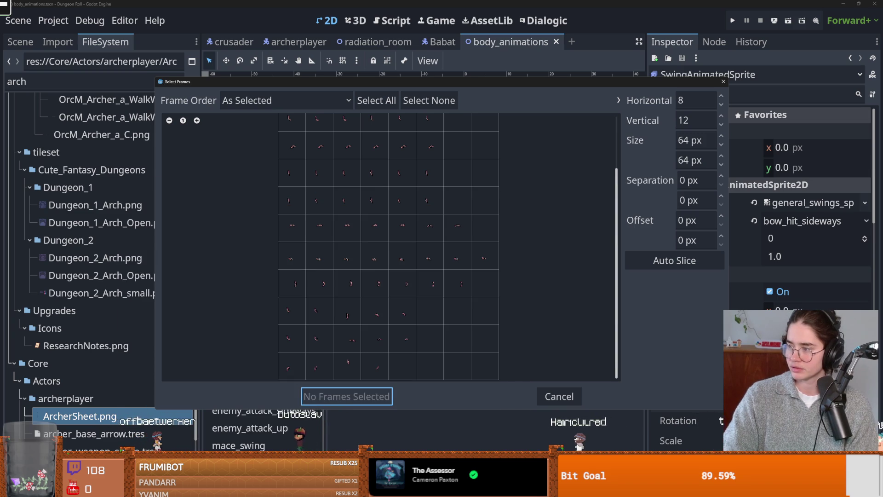
pyautogui.moveTo(292, 339); pyautogui.dragTo(402, 339)
pyautogui.click(346, 396)
pyautogui.hotkey('ctrl', 's')
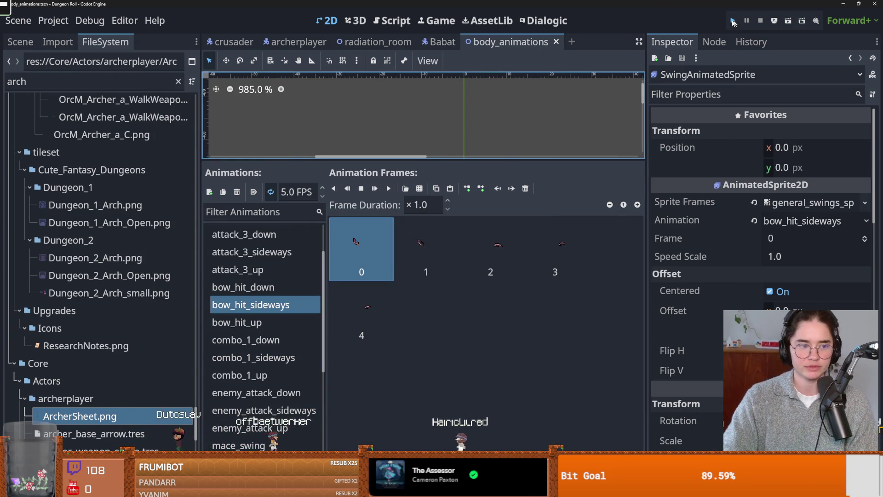
pyautogui.press('F5')
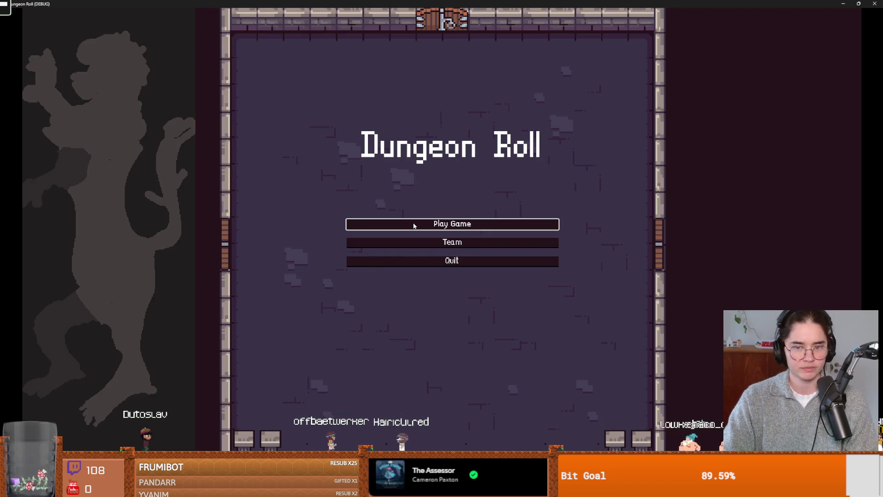
# Start a Dungeon Roll run as the Crusader, restarting once via the main menu.
pyautogui.click(414, 226)
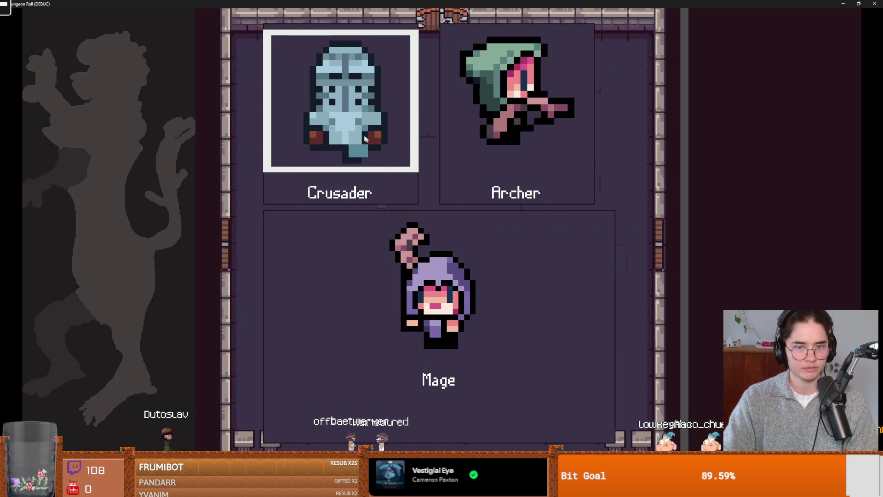
pyautogui.press('Return')
pyautogui.press('Escape')
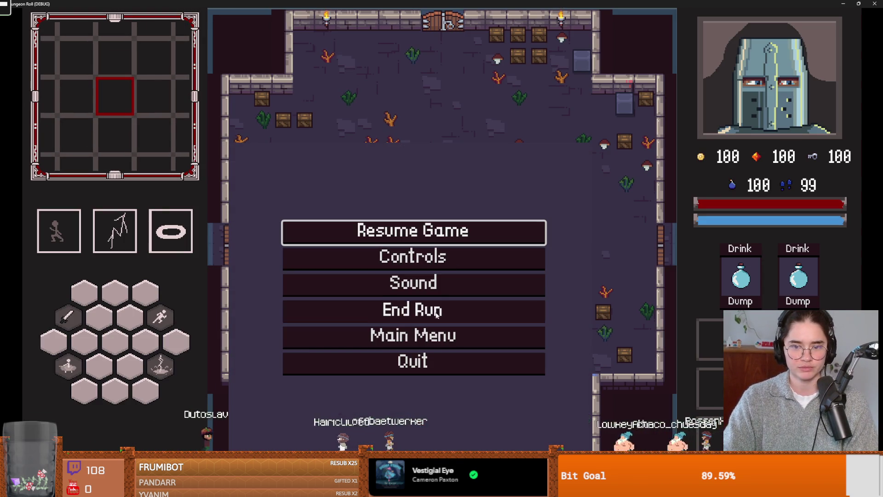
pyautogui.click(436, 312)
pyautogui.press('Return')
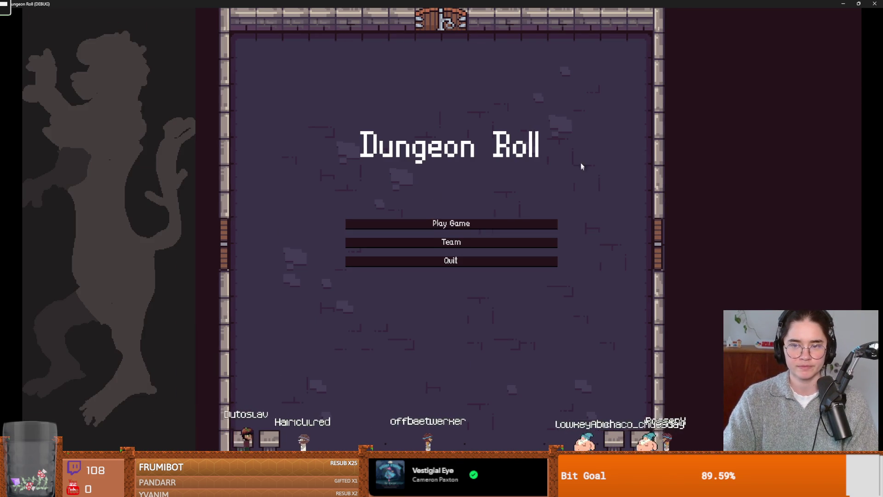
pyautogui.press('Return')
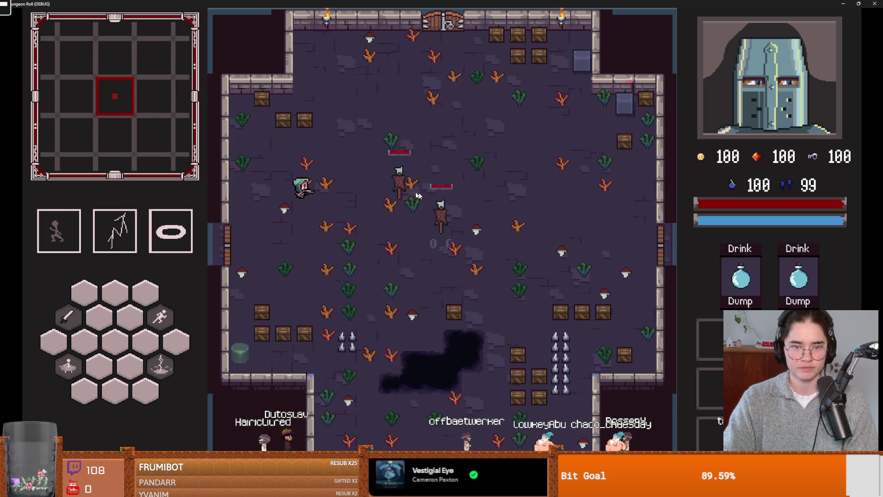
# Attack the scarecrow dummy with left and right click, then stop the run with F8 and save.
pyautogui.click(398, 189)
pyautogui.rightClick(378, 188)
pyautogui.press('a')
pyautogui.press('s')
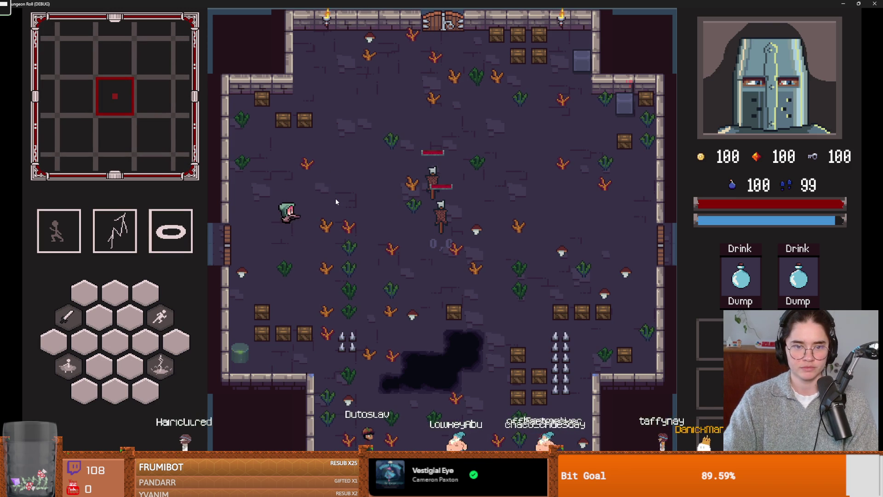
pyautogui.press('F8')
pyautogui.hotkey('ctrl', 's')
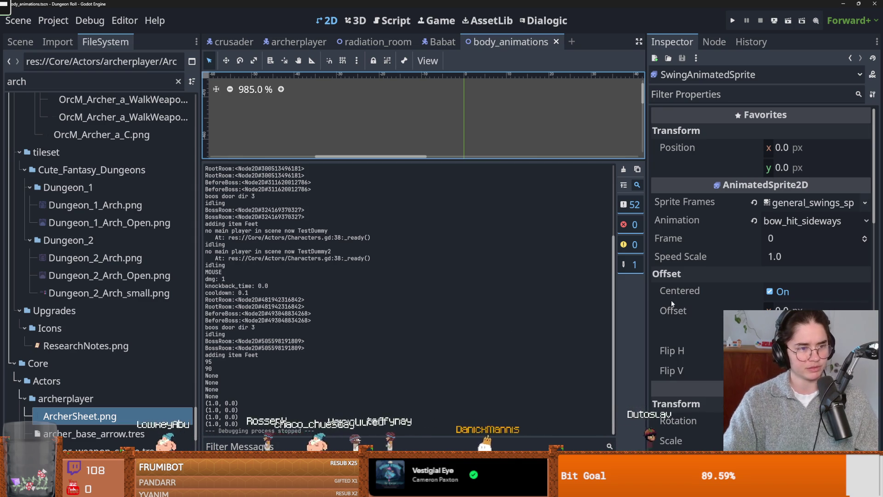
pyautogui.moveTo(672, 298)
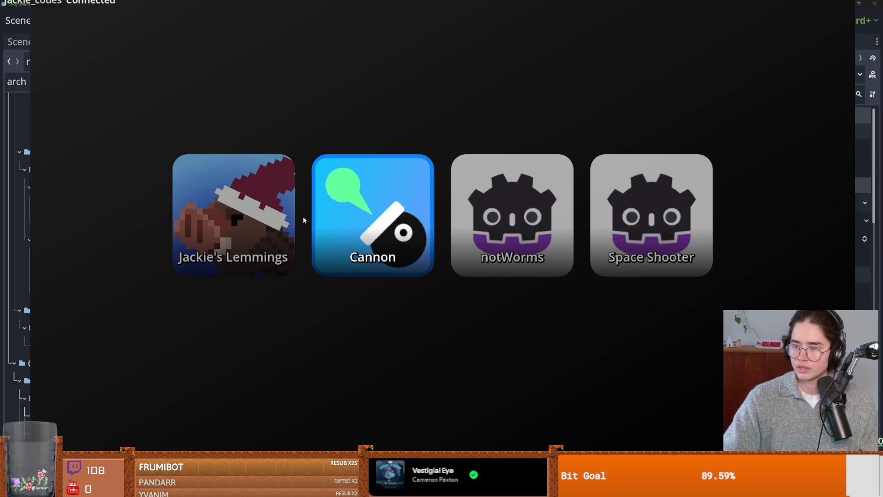
# Choose the Cannon game in the stream game launcher.
pyautogui.click(322, 231)
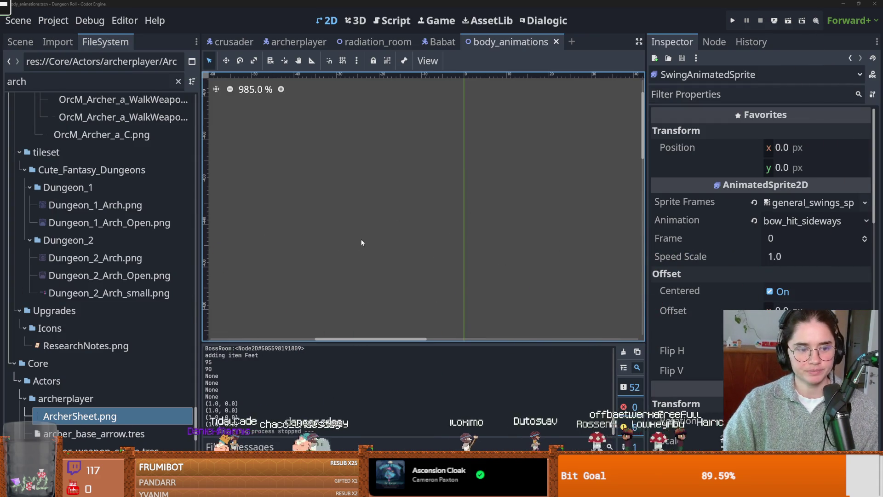
# Select SwingAnimatedSprite, preview its bow_hit_down swing, then pick attack_3_down.
pyautogui.click(20, 42)
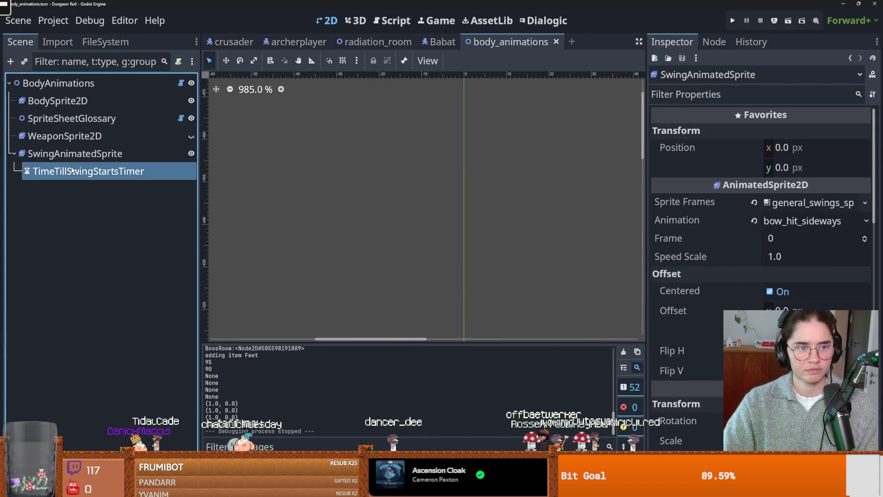
pyautogui.click(74, 153)
pyautogui.scroll(-2, 301, 405)
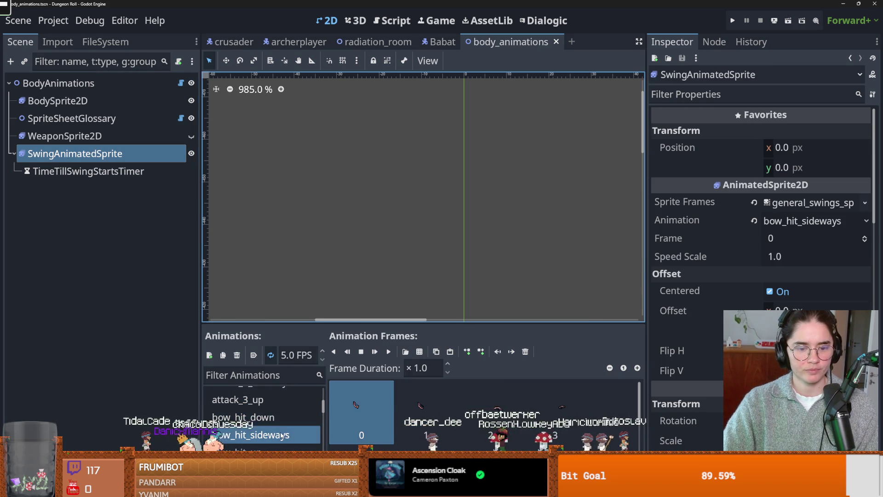
pyautogui.click(302, 417)
pyautogui.hotkey('shift', 'd')
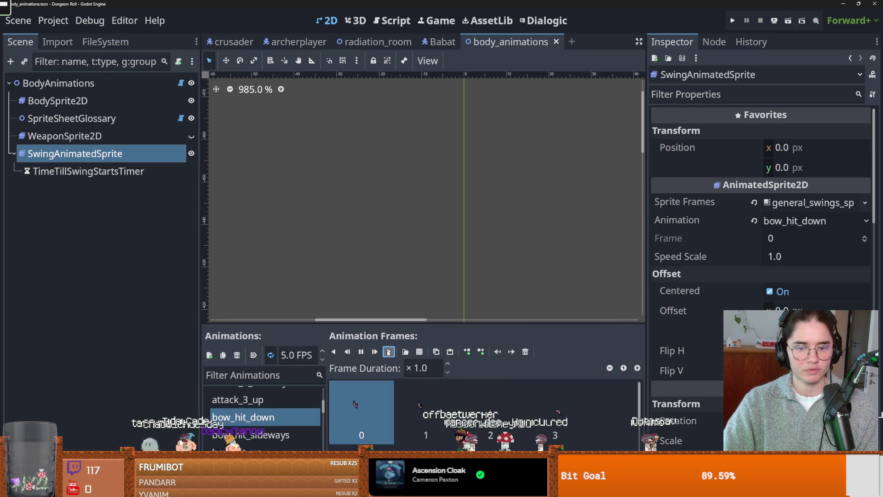
pyautogui.scroll(2, 282, 414)
pyautogui.click(280, 411)
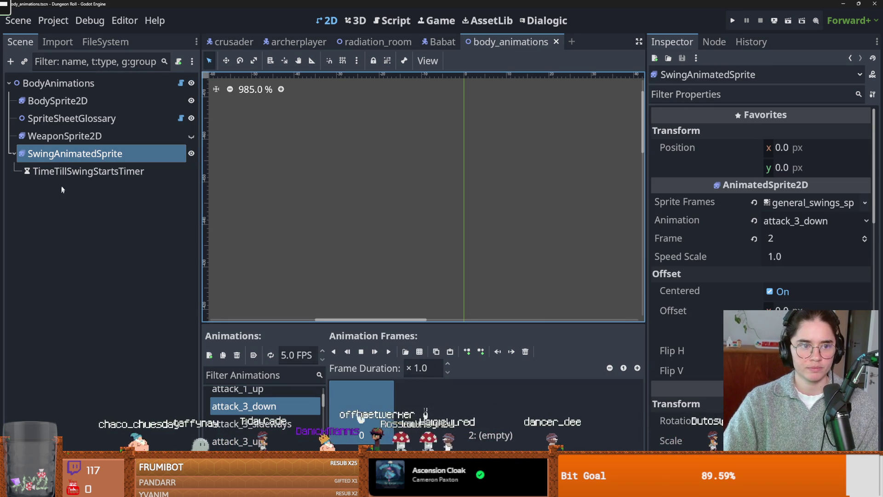
pyautogui.click(59, 83)
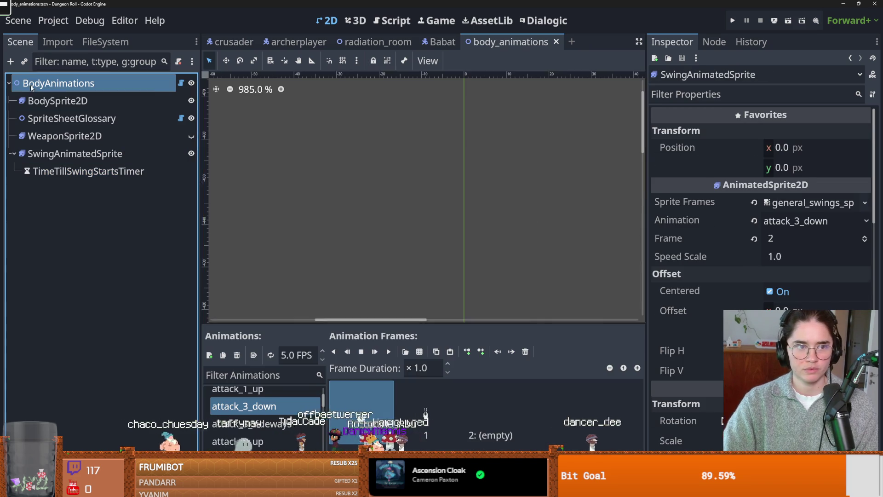
# Quick-load bowhit_attackres.tres as BodyAnimations' Attackres property.
pyautogui.click(684, 312)
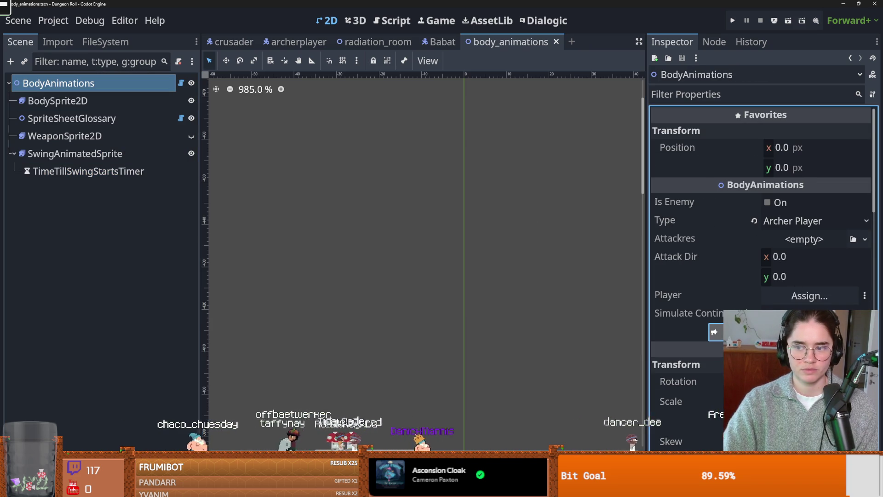
pyautogui.scroll(-20, 375, 292)
pyautogui.scroll(6, 414, 329)
pyautogui.scroll(7, 429, 325)
pyautogui.moveTo(233, 270); pyautogui.dragTo(398, 294)
pyautogui.scroll(3, 507, 311)
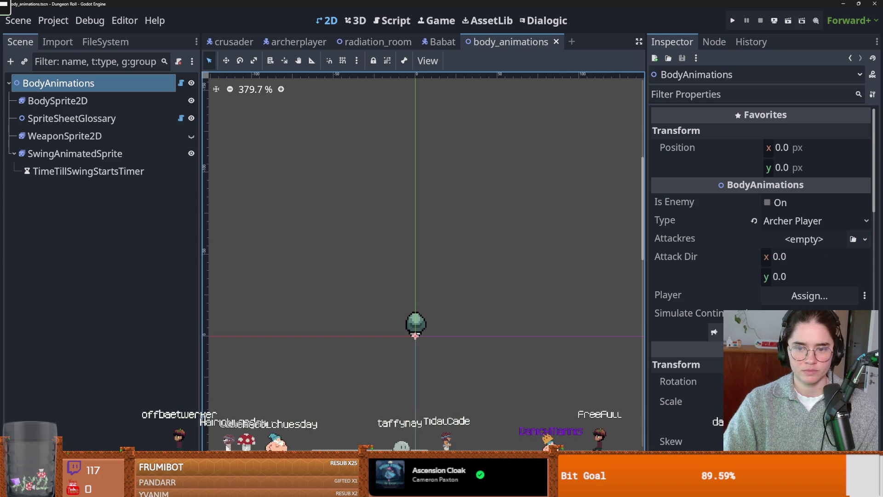
pyautogui.click(863, 240)
pyautogui.click(820, 295)
pyautogui.write('b')
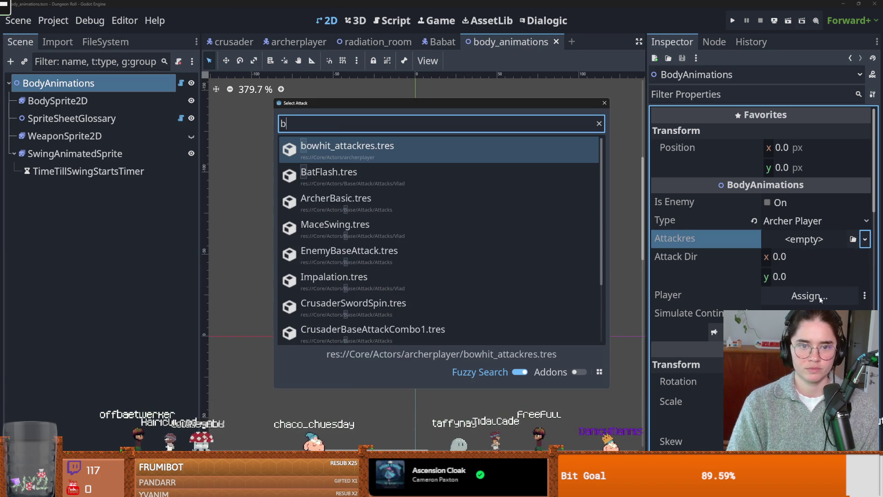
pyautogui.press('Return')
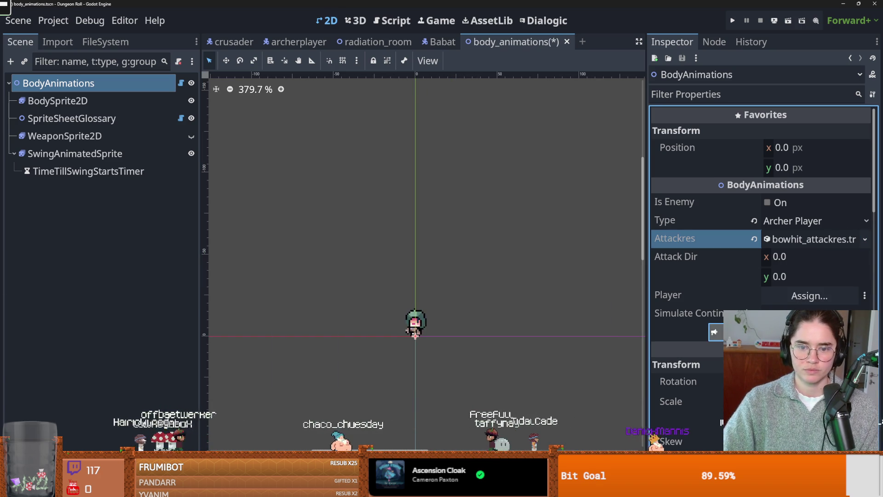
# Expand bowhit_attackres.tres to show its weapon and swing animation settings.
pyautogui.scroll(5, 426, 332)
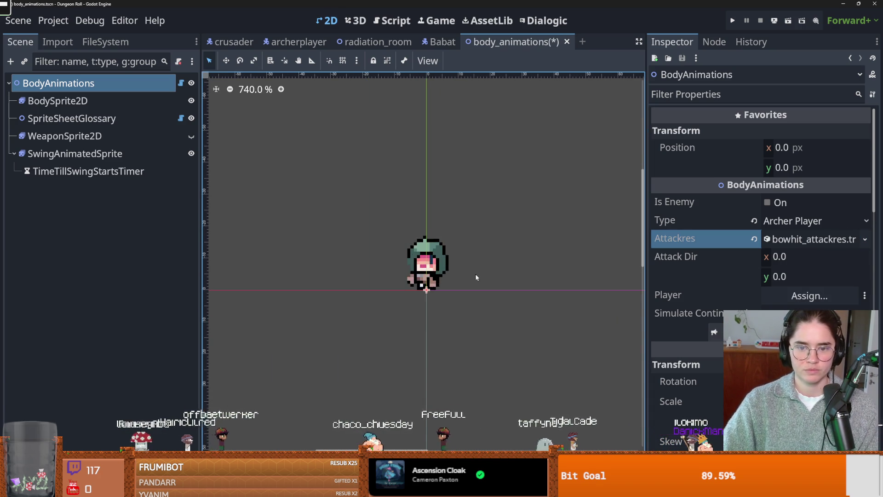
pyautogui.click(812, 239)
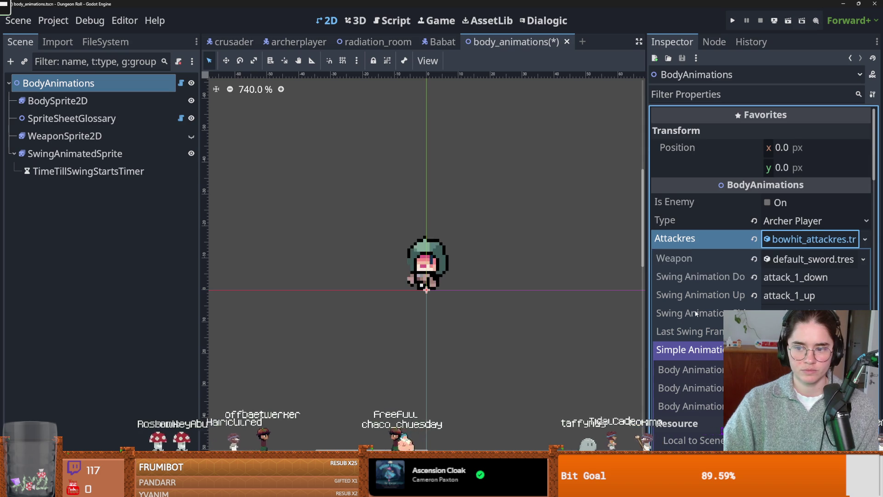
pyautogui.scroll(-1, 812, 239)
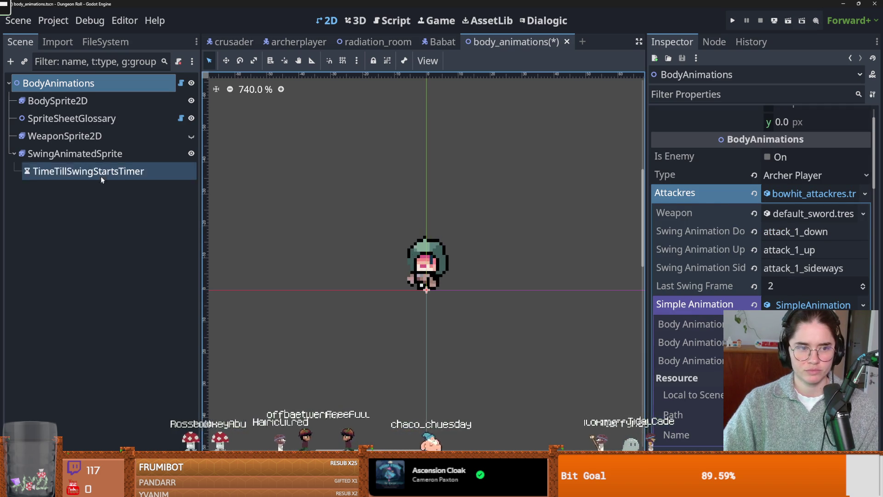
pyautogui.click(100, 138)
# Review SwingAnimatedSprite's bow_hit_up, bow_hit_sideways and bow_hit_down frames in an enlarged frames panel.
pyautogui.scroll(-5, 295, 429)
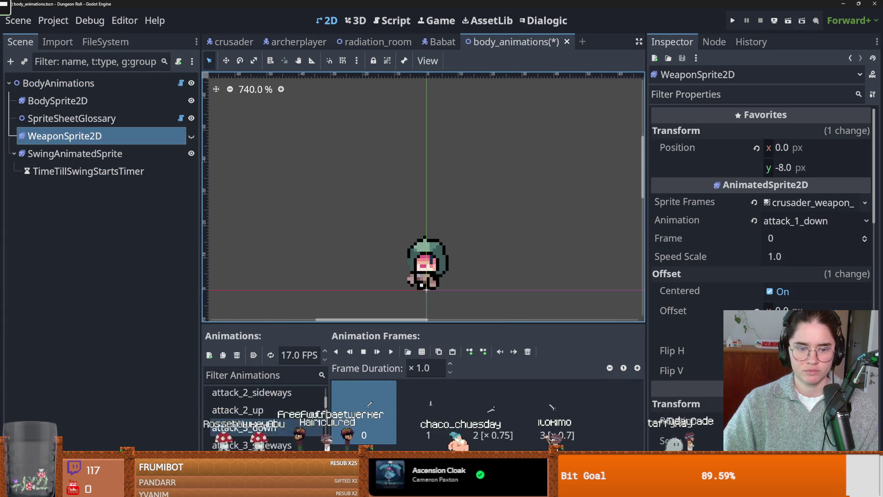
pyautogui.scroll(-5, 295, 429)
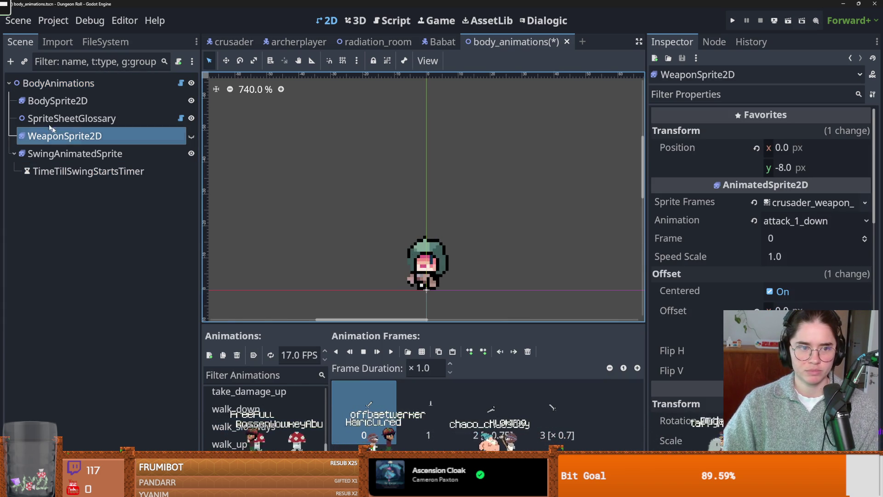
pyautogui.click(51, 153)
pyautogui.scroll(-5, 272, 423)
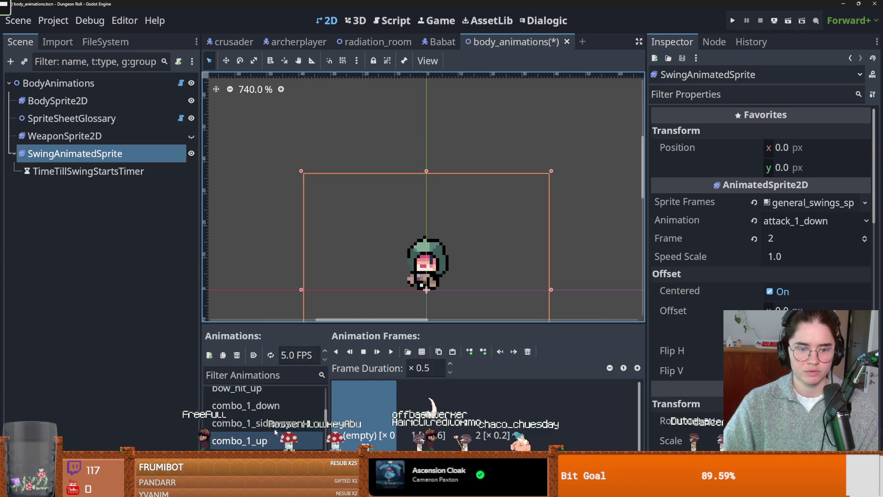
pyautogui.click(272, 422)
pyautogui.click(271, 404)
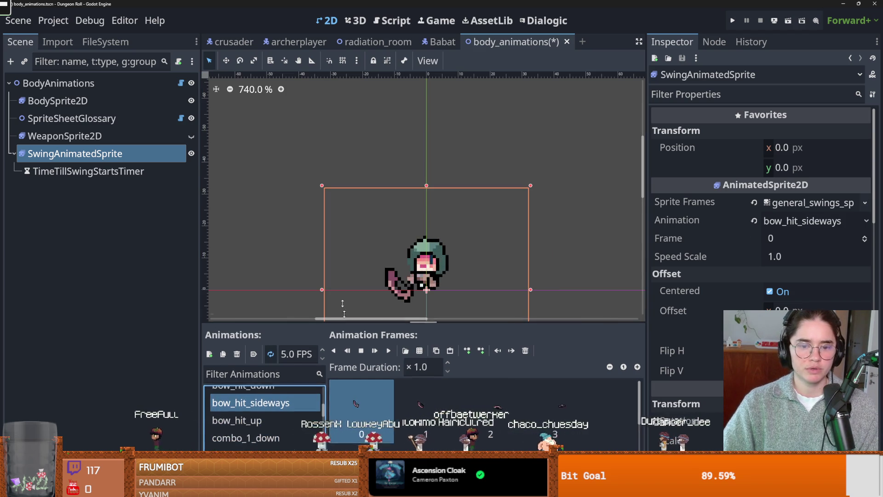
pyautogui.moveTo(343, 326); pyautogui.dragTo(322, 87)
pyautogui.scroll(3, 260, 217)
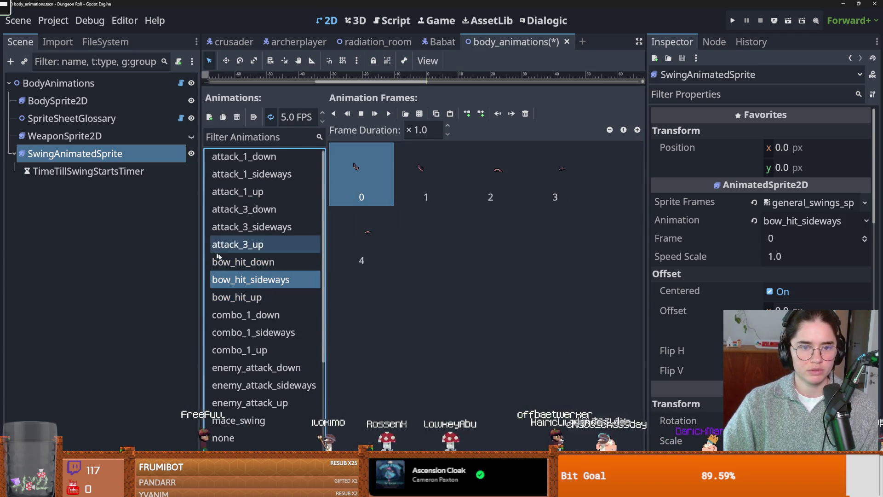
pyautogui.click(264, 261)
pyautogui.click(265, 261)
# Add a new animation named bow_hit_down to WeaponSprite2D.
pyautogui.click(83, 135)
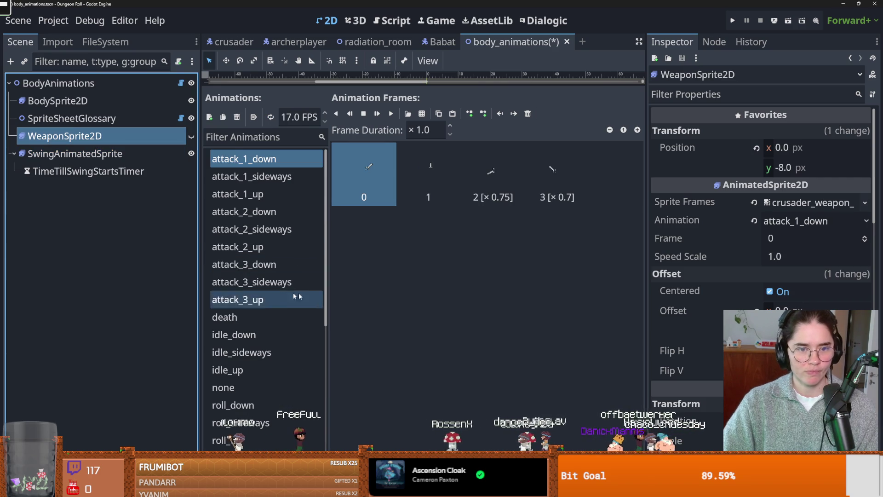
pyautogui.click(210, 117)
pyautogui.click(244, 388)
pyautogui.write('bow_hit_down')
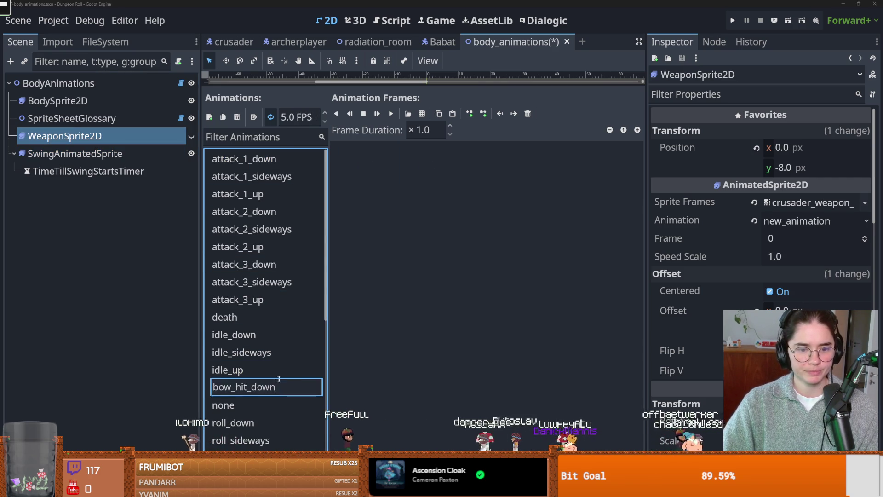
pyautogui.press('Return')
# Copy SwingAnimatedSprite's five bow_hit_down frames into WeaponSprite2D's bow_hit_down.
pyautogui.click(87, 154)
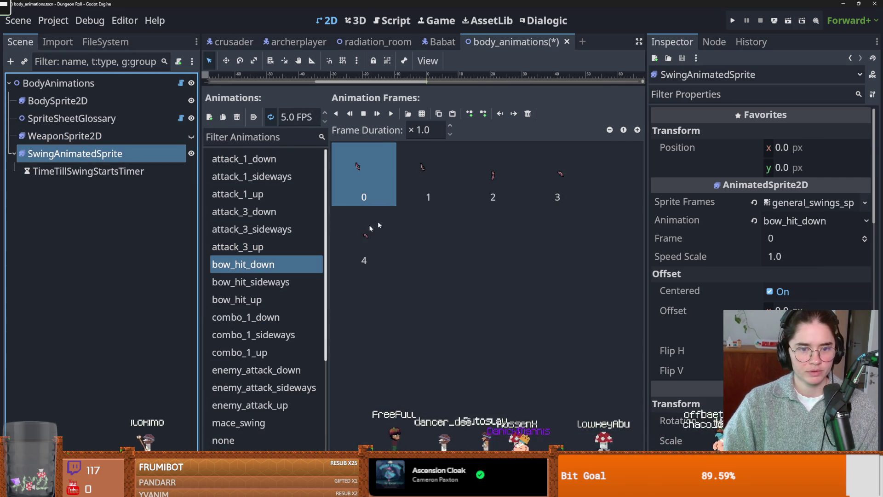
pyautogui.keyDown('shift'); pyautogui.click(370, 250); pyautogui.keyUp('shift')
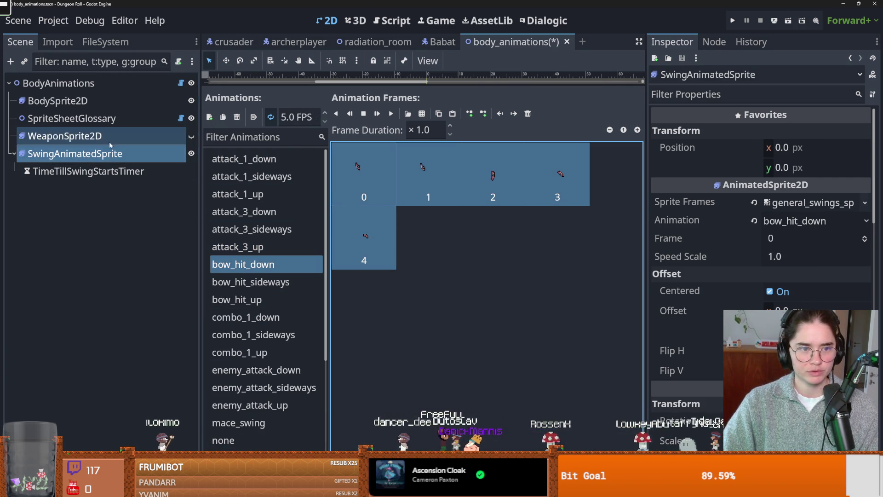
pyautogui.click(64, 136)
pyautogui.hotkey('ctrl', 'v')
# Recheck the bow_hit_up and bow_hit_sideways frames and undo the stray SwingAnimatedSprite node paste.
pyautogui.click(87, 153)
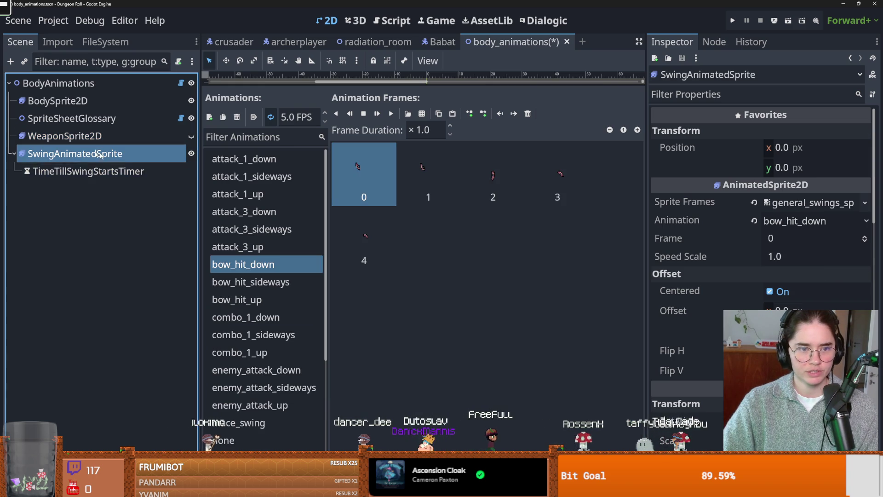
pyautogui.click(253, 298)
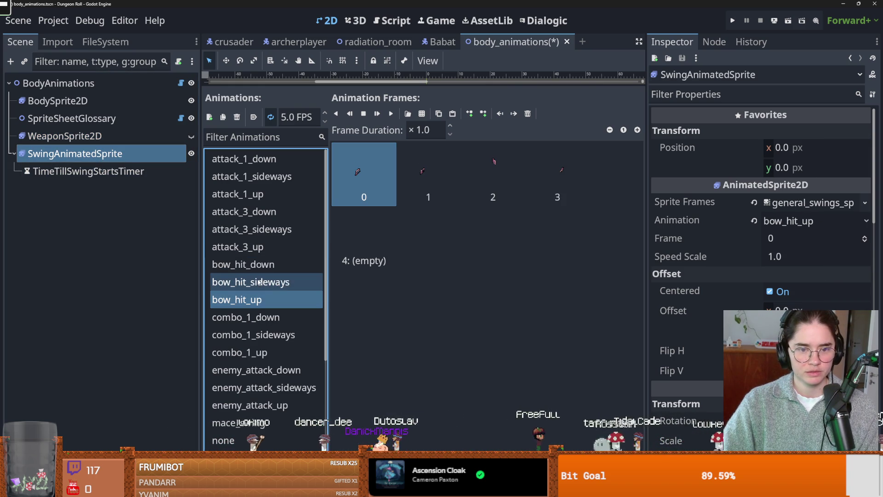
pyautogui.click(259, 283)
pyautogui.click(255, 300)
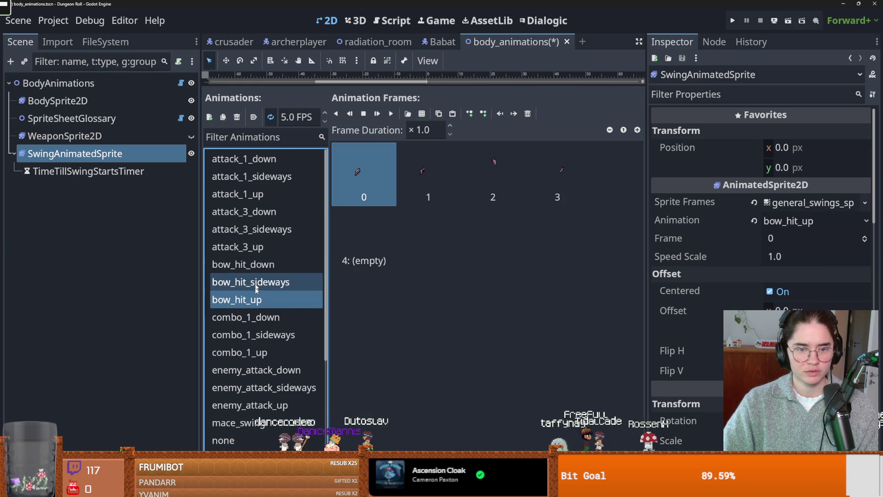
pyautogui.hotkey('ctrl', 'z')
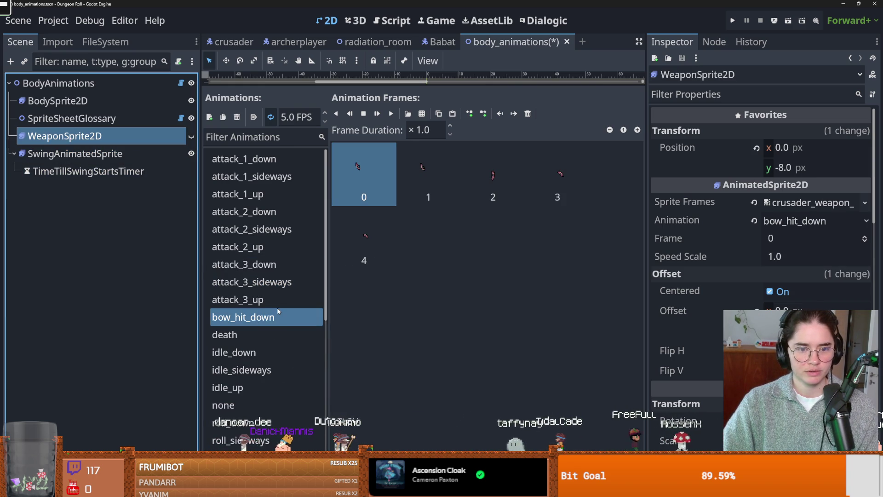
pyautogui.hotkey('ctrl', 'z')
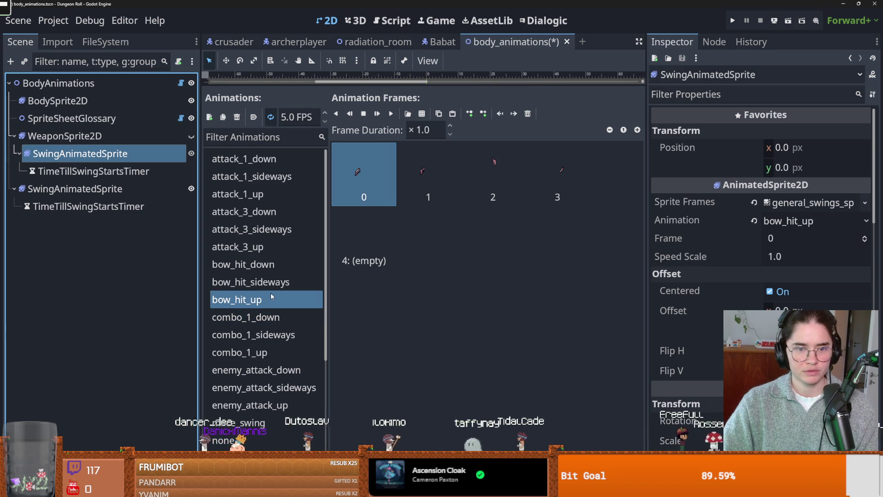
pyautogui.hotkey('ctrl', 'z')
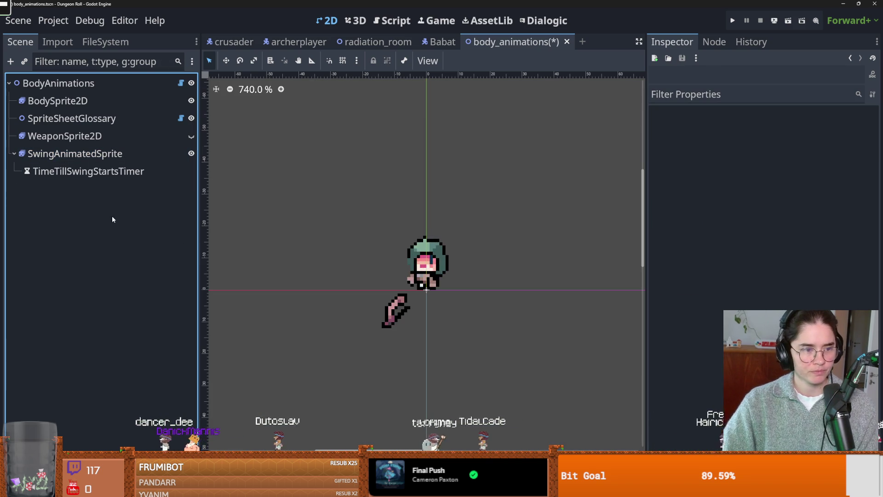